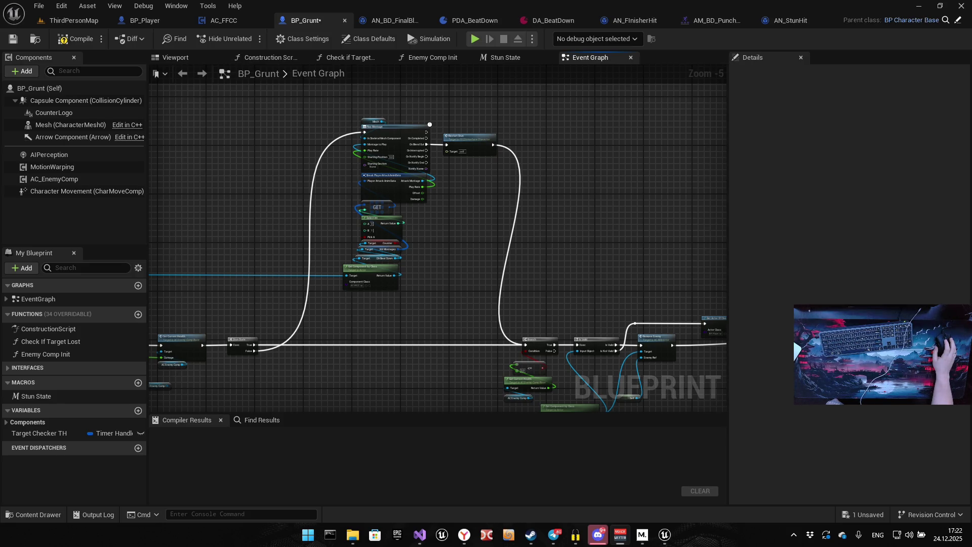
Save BP_Grunt and add the Enemy Final Blow event from the Stun interface
key(ctrl+s)
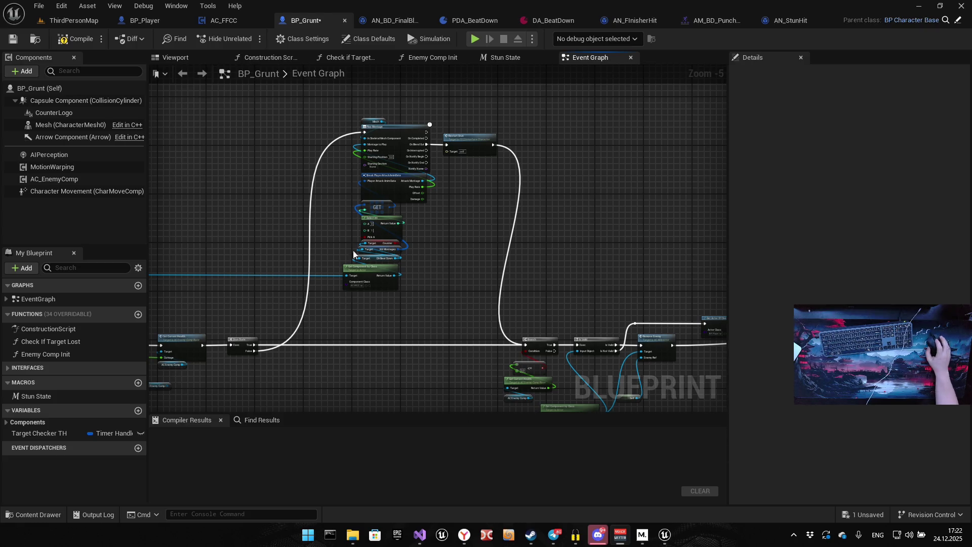
drag(449, 274, 401, 260)
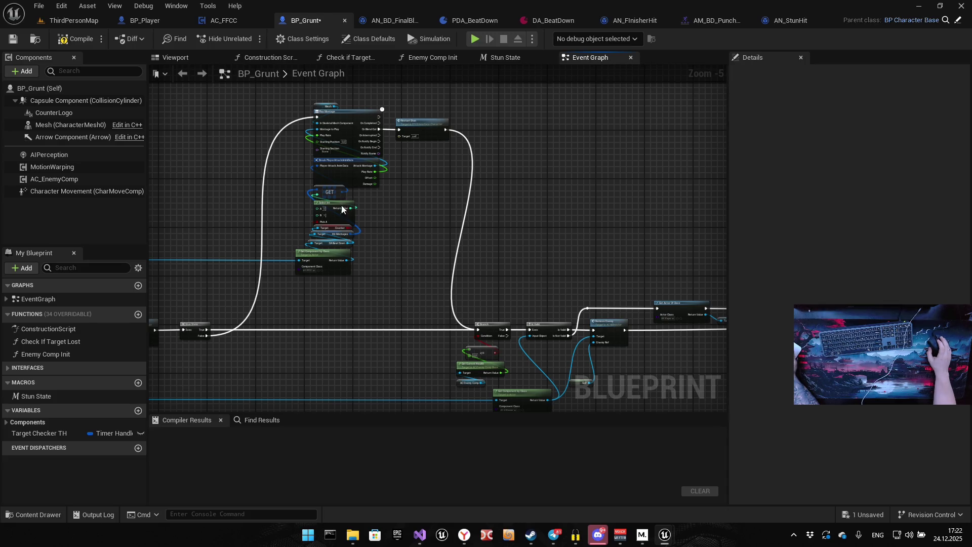
drag(391, 231, 462, 219)
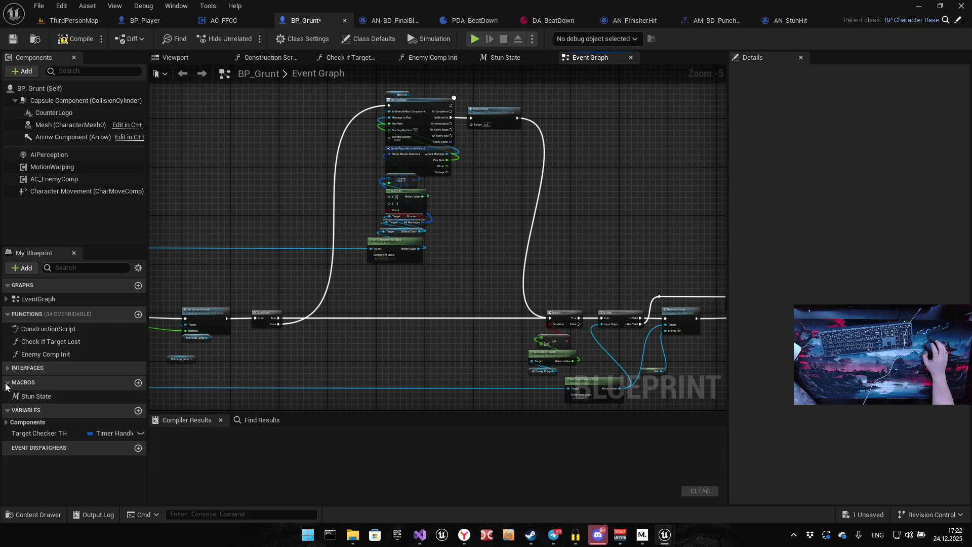
click(30, 368)
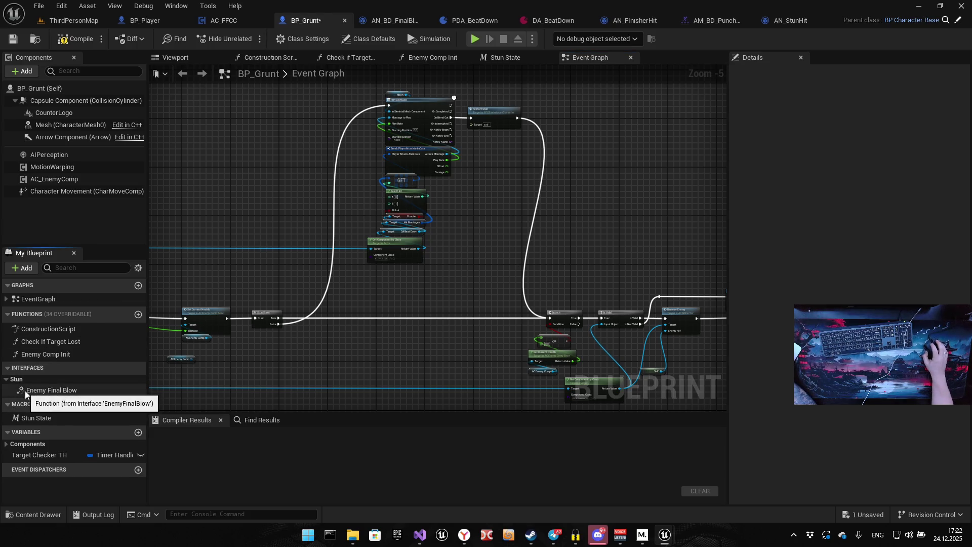
double_click(74, 391)
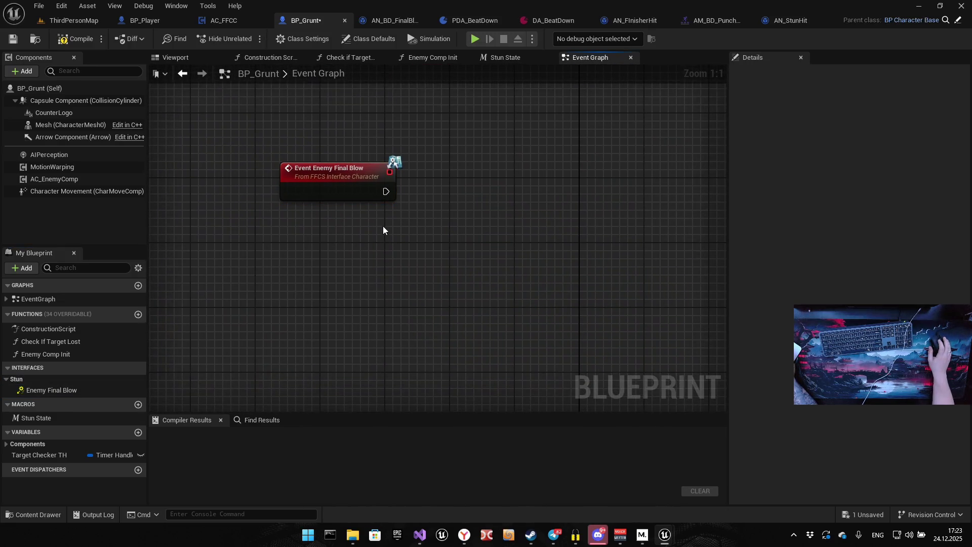
Duplicate the stun Play Montage and Mesh nodes beside the new event
drag(382, 207, 196, 278)
drag(278, 288, 204, 335)
scroll(354, 255, down, 4)
mouse_move(354, 255)
mouse_down()
mouse_move(633, 299)
mouse_move(243, 330)
mouse_up()
drag(415, 310, 603, 148)
drag(410, 245, 402, 240)
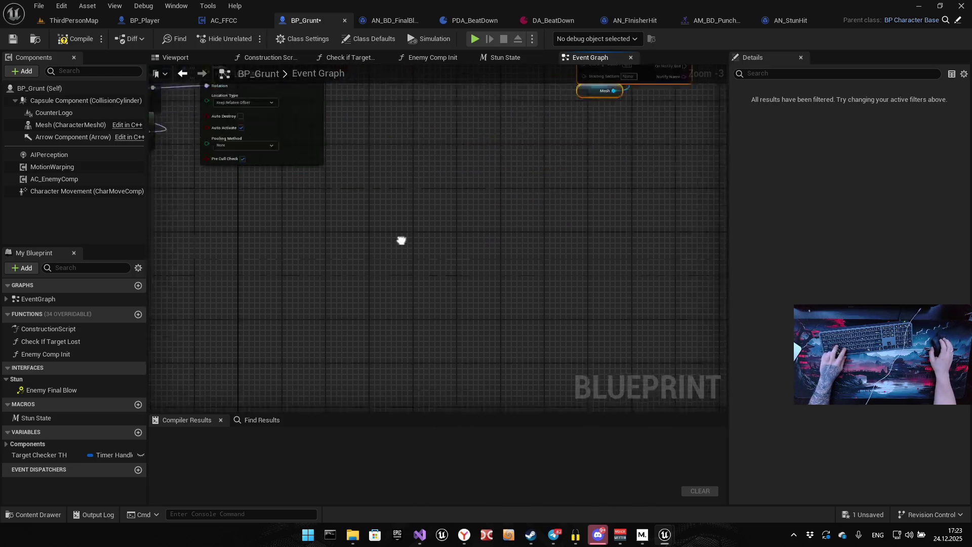
key(Home)
Connect Enemy Final Blow's execution pin to the copied Play Montage node
scroll(275, 199, up, 3)
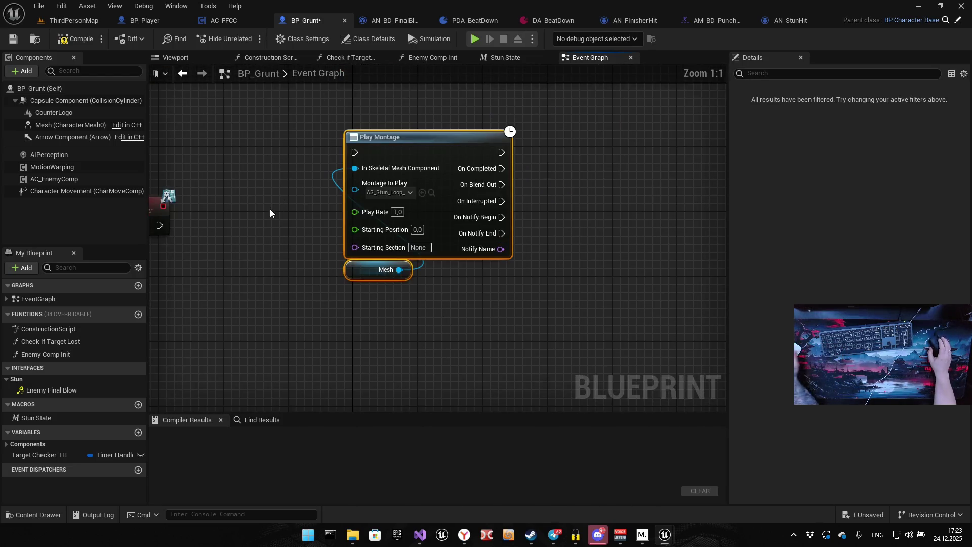
drag(276, 217, 326, 178)
drag(213, 186, 408, 116)
mouse_move(396, 263)
mouse_down()
mouse_move(483, 112)
mouse_move(442, 184)
mouse_up()
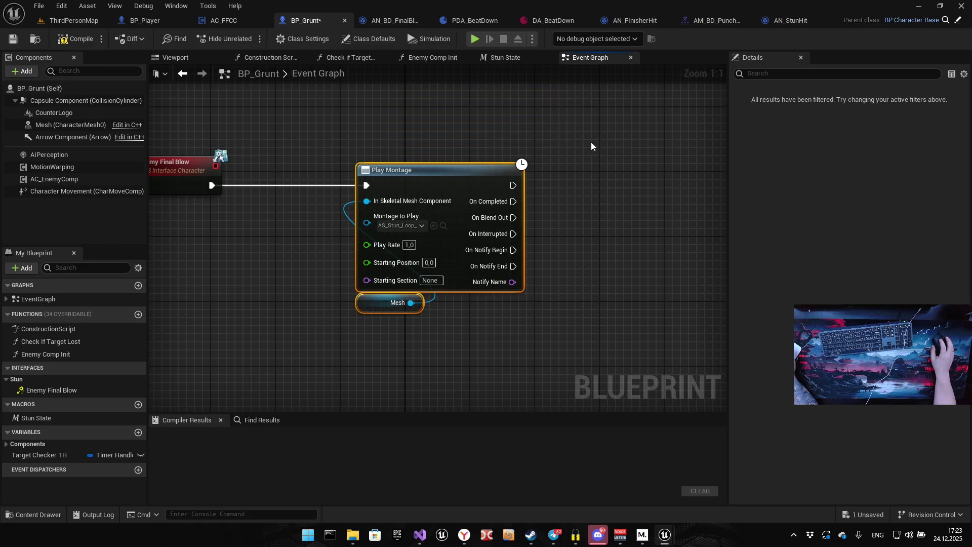
click(618, 149)
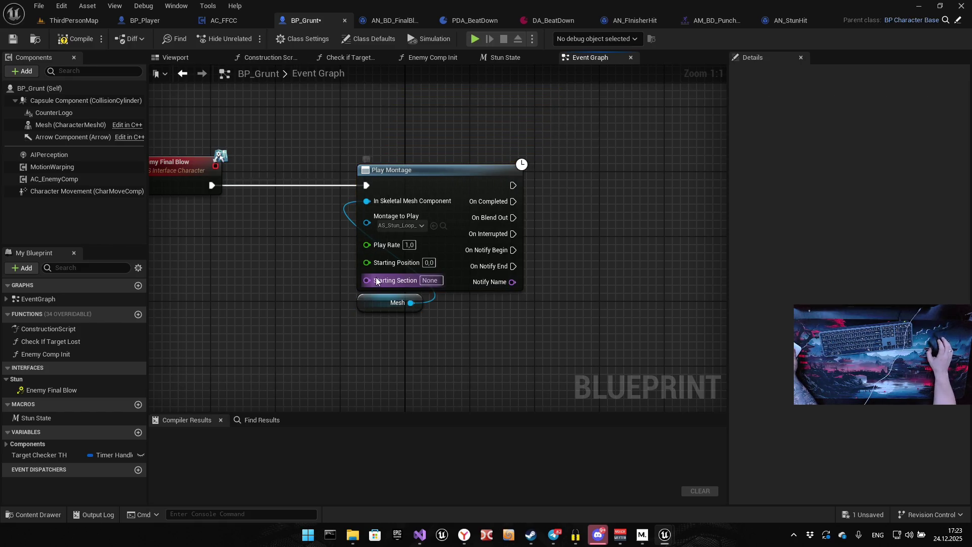
Pan and zoom the event graph back over to the stun effect nodes
scroll(373, 295, down, 5)
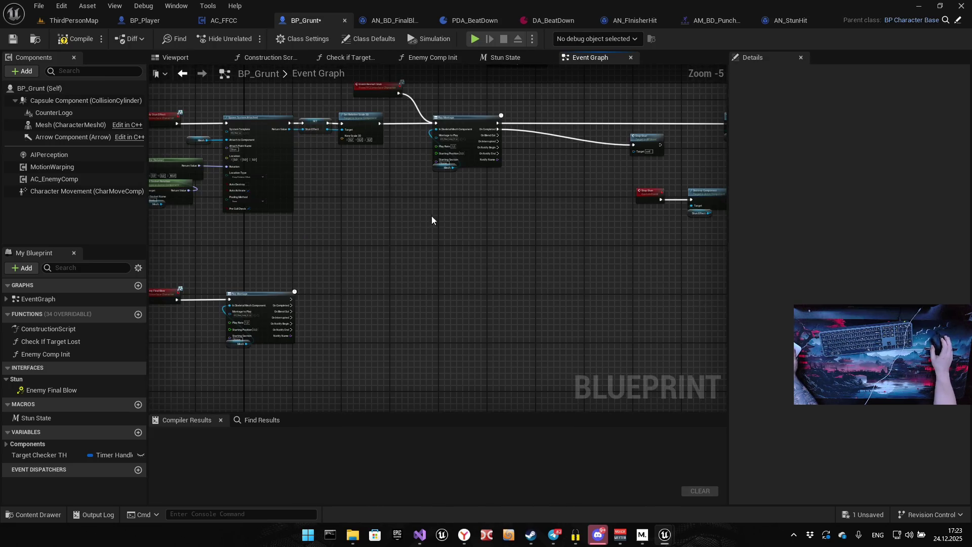
scroll(431, 220, down, 1)
mouse_move(396, 245)
mouse_down()
mouse_move(258, 341)
mouse_move(194, 368)
mouse_move(271, 302)
mouse_move(419, 272)
mouse_move(464, 292)
mouse_move(284, 333)
mouse_up()
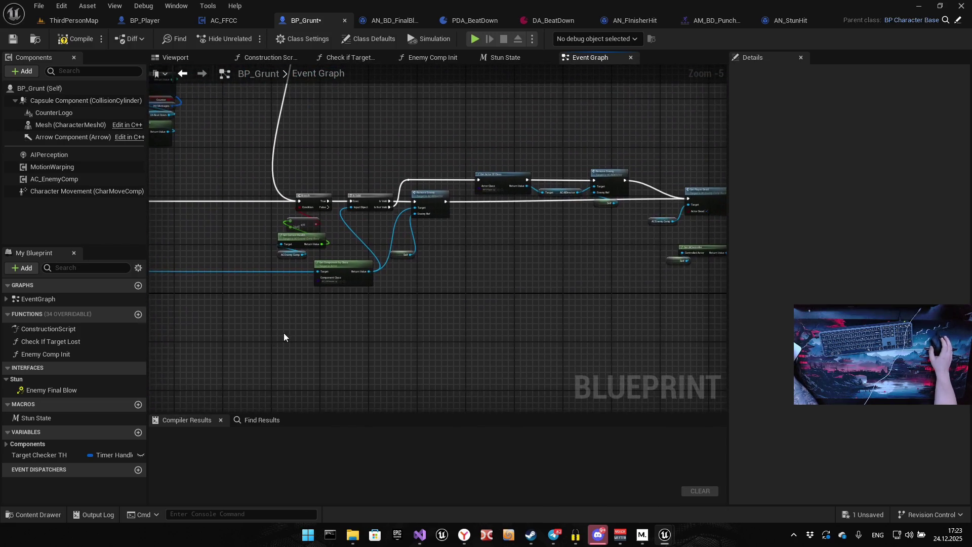
scroll(332, 284, down, 3)
drag(336, 271, 442, 207)
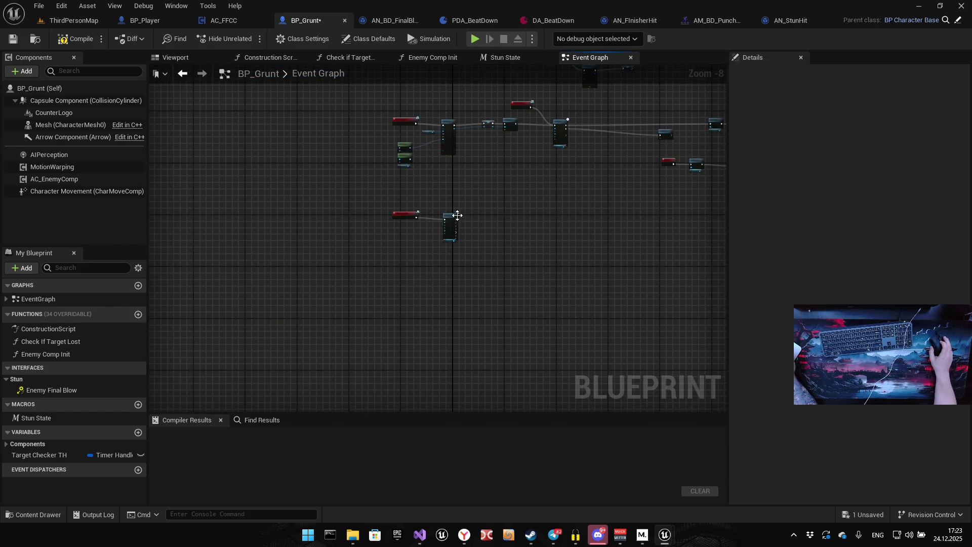
scroll(447, 222, up, 5)
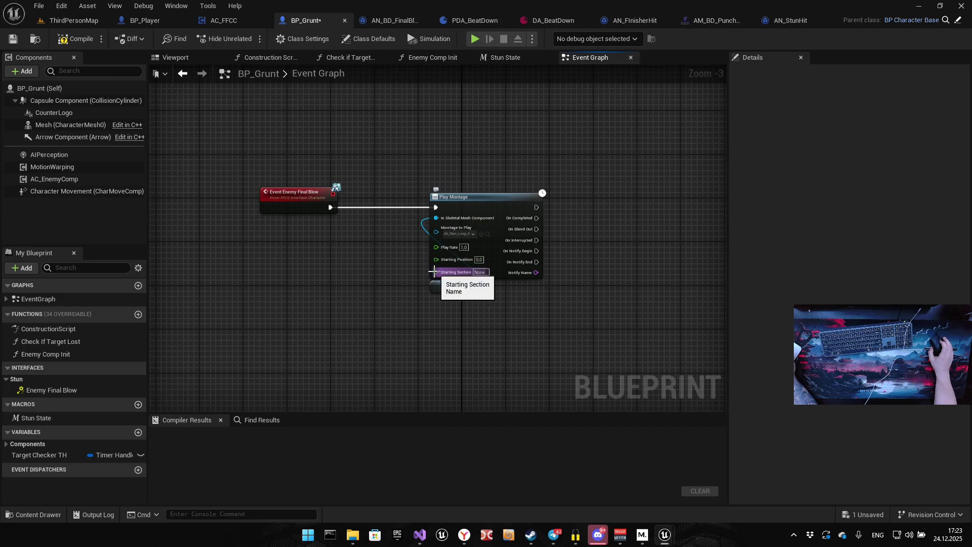
mouse_move(573, 215)
mouse_down()
mouse_move(504, 253)
mouse_move(469, 310)
mouse_up()
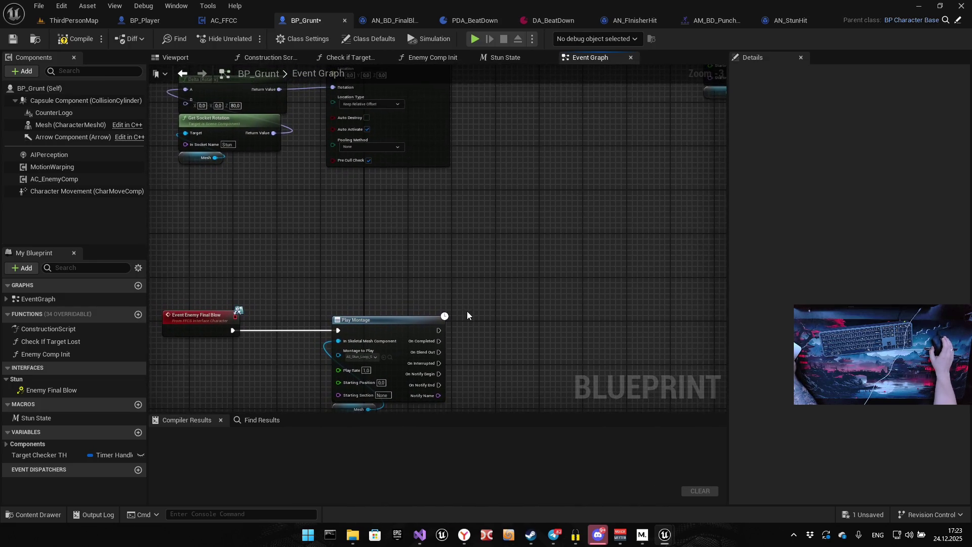
drag(464, 263, 462, 354)
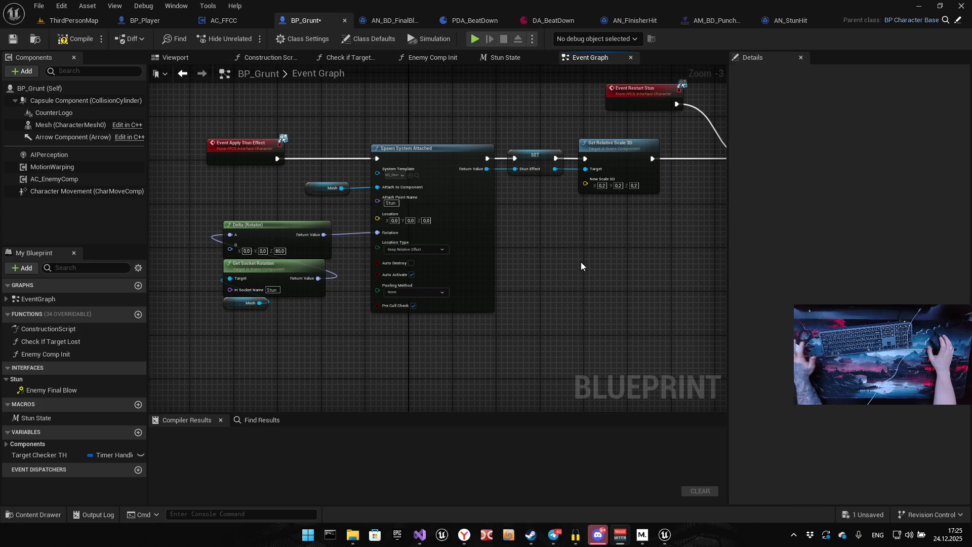
Check the Final Blow Play Montage's Montage to Play choices, keeping the stun loop
mouse_move(618, 278)
mouse_down()
mouse_move(511, 316)
mouse_move(497, 303)
mouse_up()
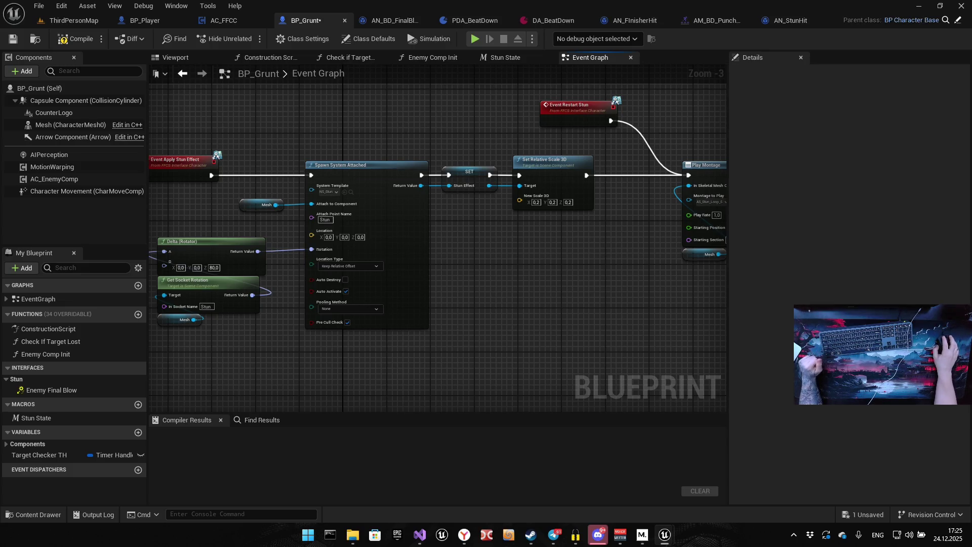
drag(293, 323, 587, 296)
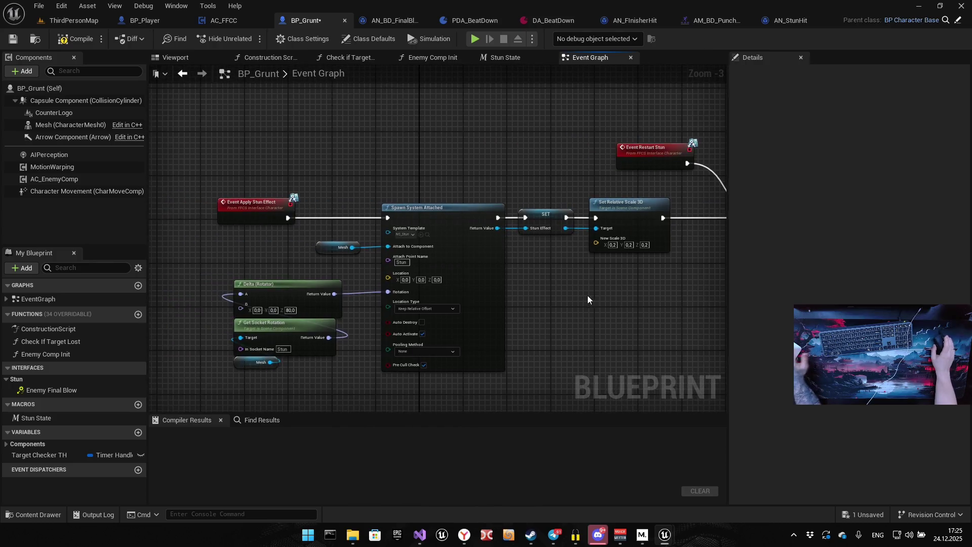
drag(345, 308, 526, 207)
scroll(520, 267, down, 1)
mouse_move(520, 267)
mouse_down()
mouse_move(512, 229)
mouse_move(500, 245)
mouse_up()
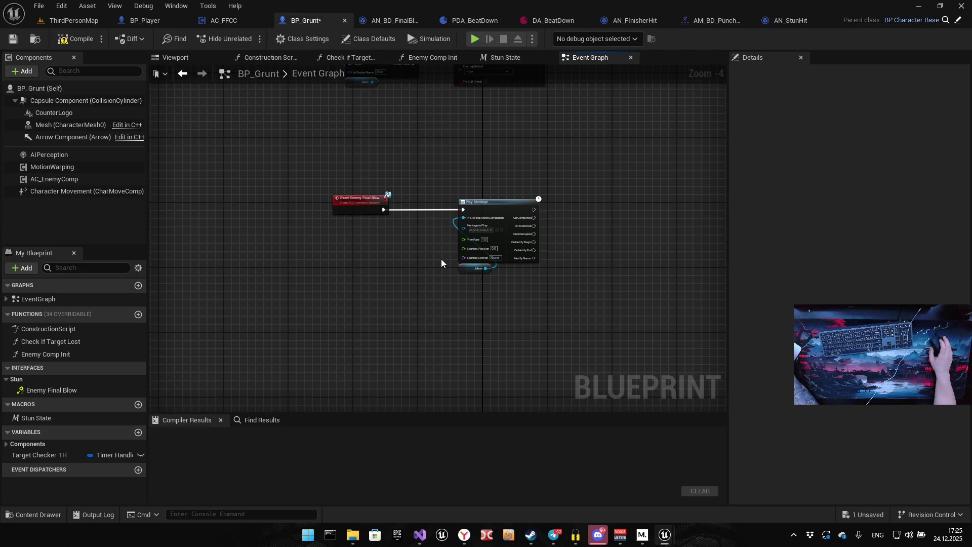
mouse_move(395, 258)
mouse_down()
mouse_move(451, 232)
mouse_move(675, 211)
mouse_move(571, 199)
mouse_move(412, 220)
mouse_up()
scroll(571, 199, up, 1)
scroll(412, 221, up, 2)
scroll(521, 224, up, 1)
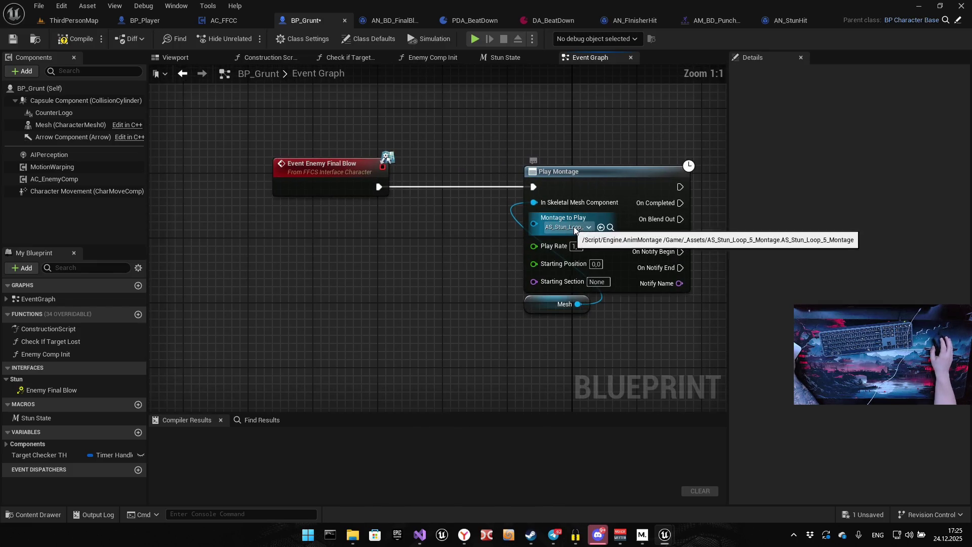
click(575, 228)
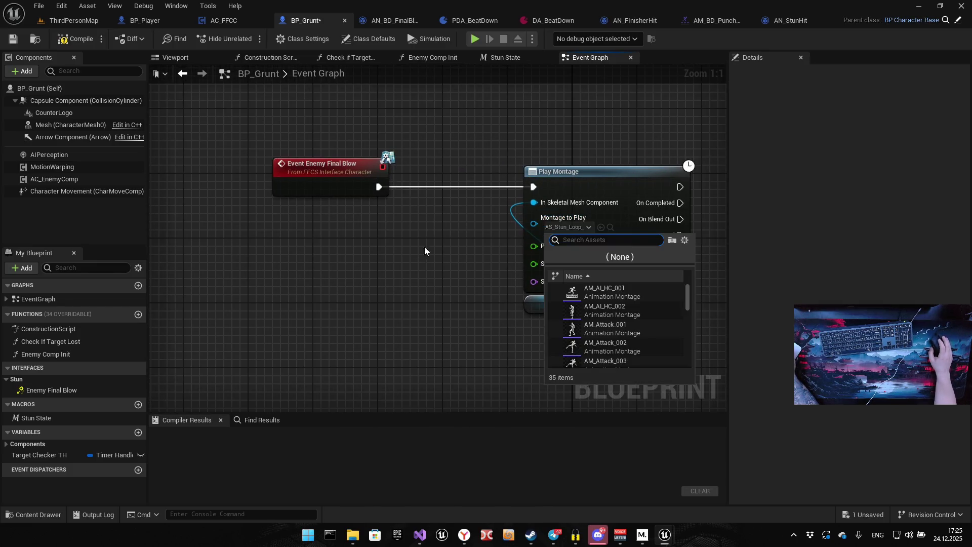
click(405, 268)
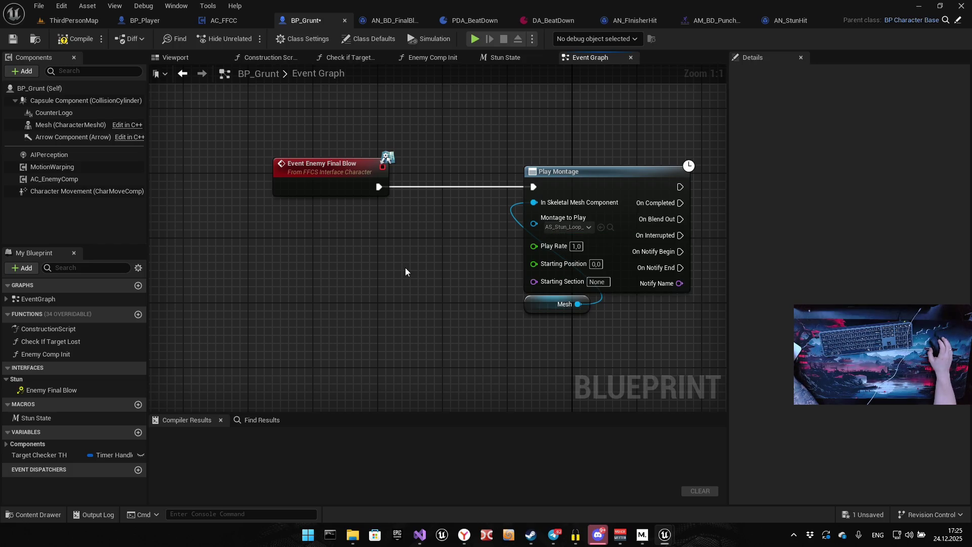
Compile and save BP_Grunt
drag(405, 272, 355, 274)
click(10, 40)
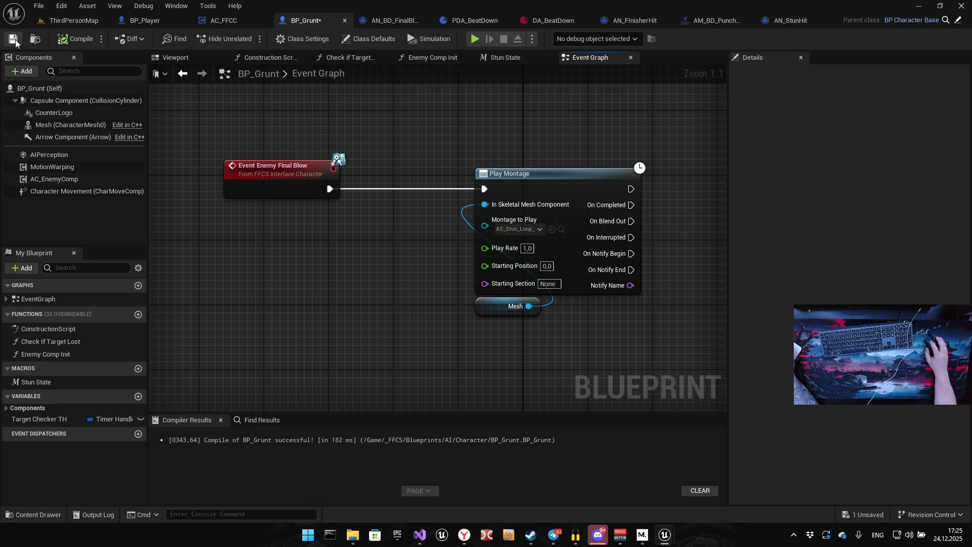
click(38, 5)
click(65, 78)
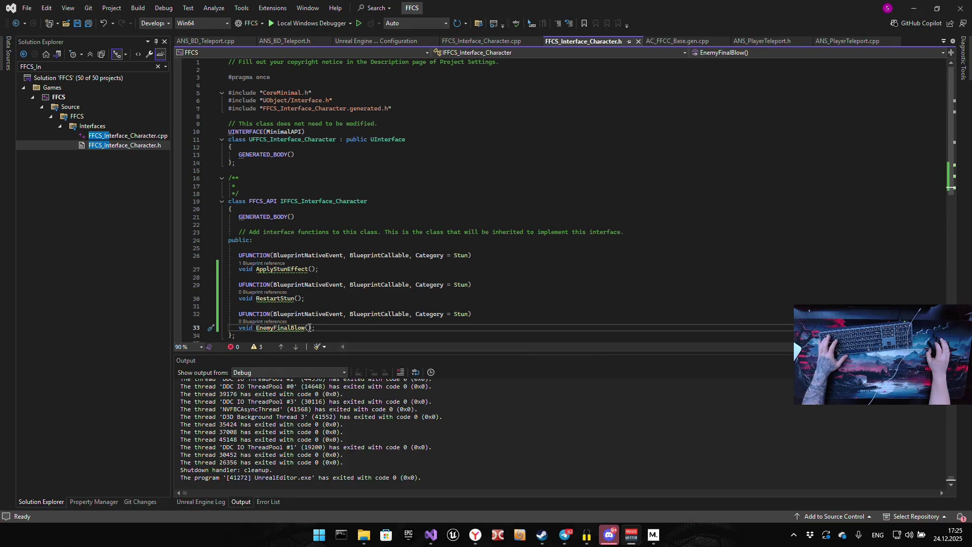
Give EnemyFinalBlow() a UAnimMontage* AnimToPlay parameter in FFCS_Interface_Character.h
text(UAn)
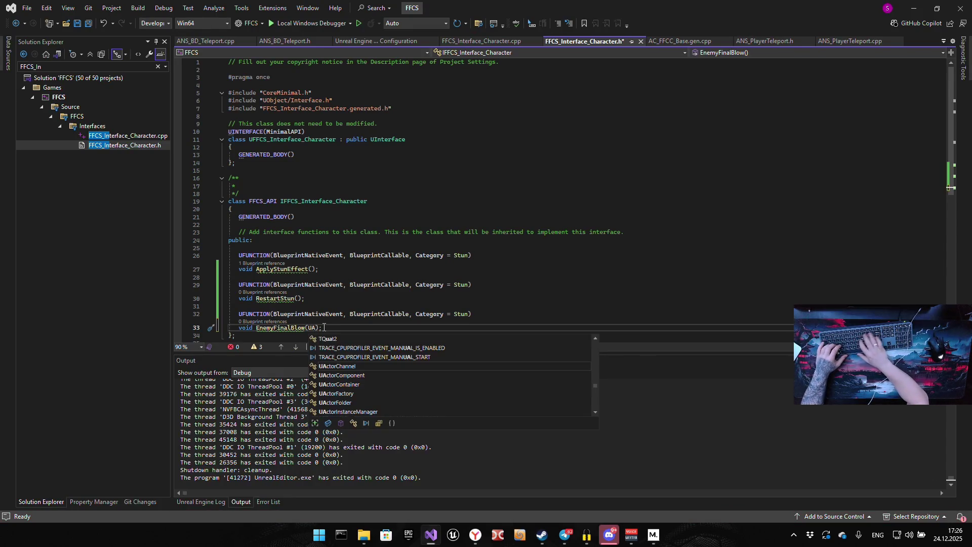
text(imMont)
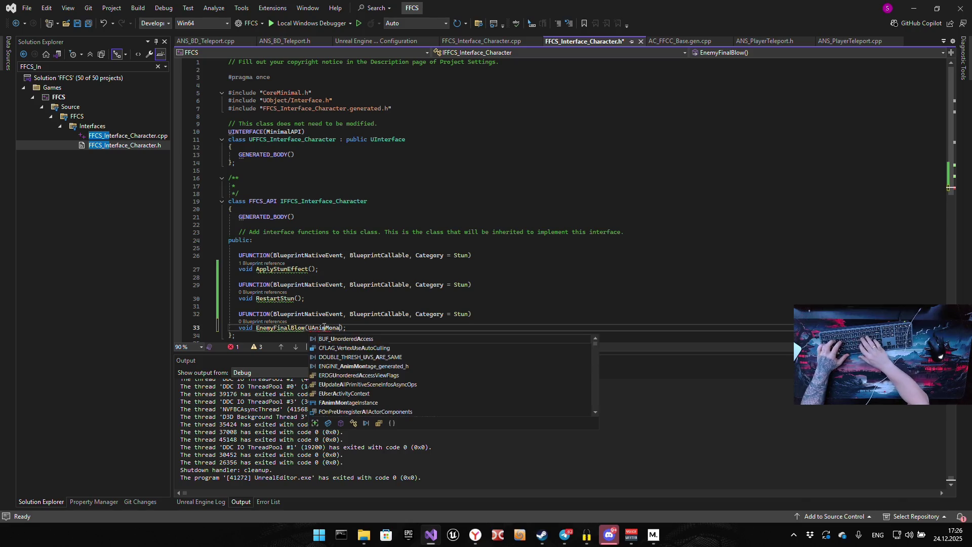
text(age)
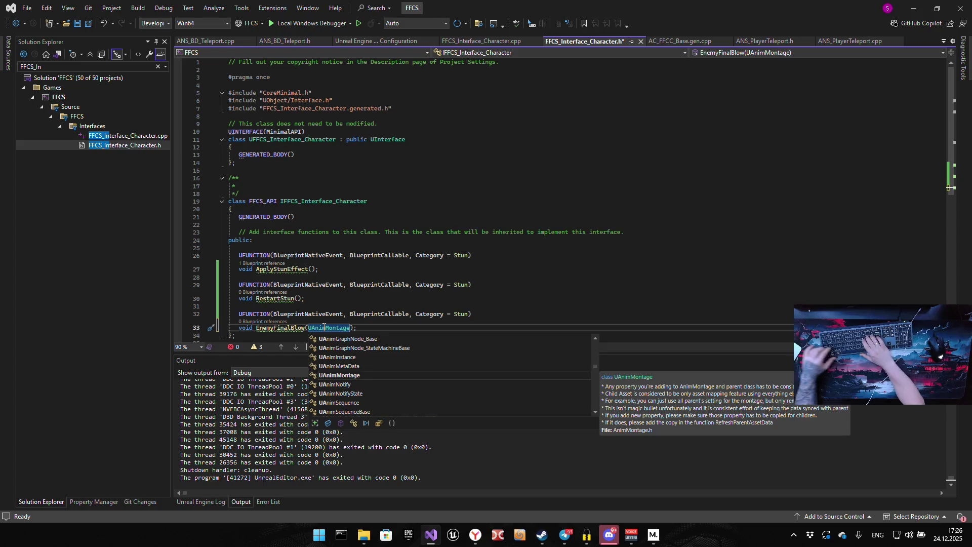
text(* AnimToPlay)
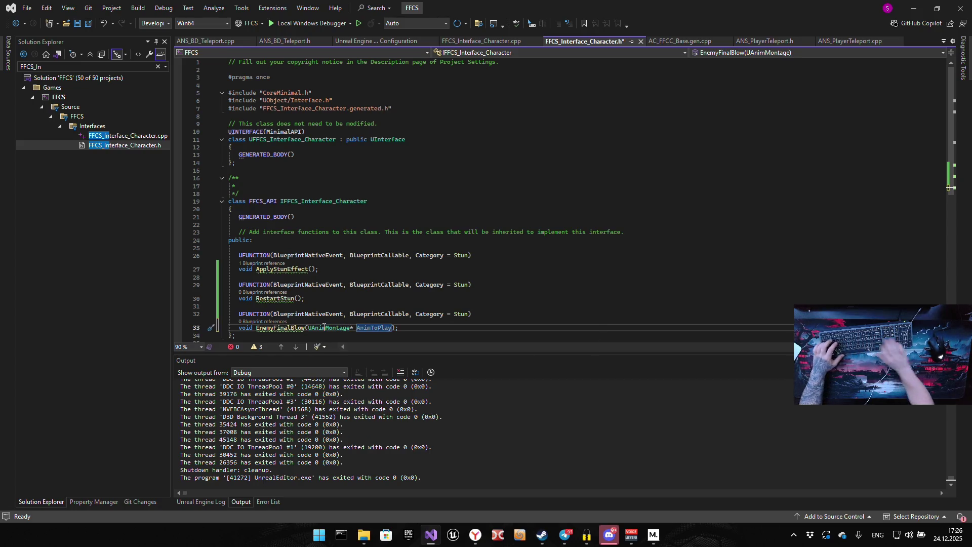
click(400, 335)
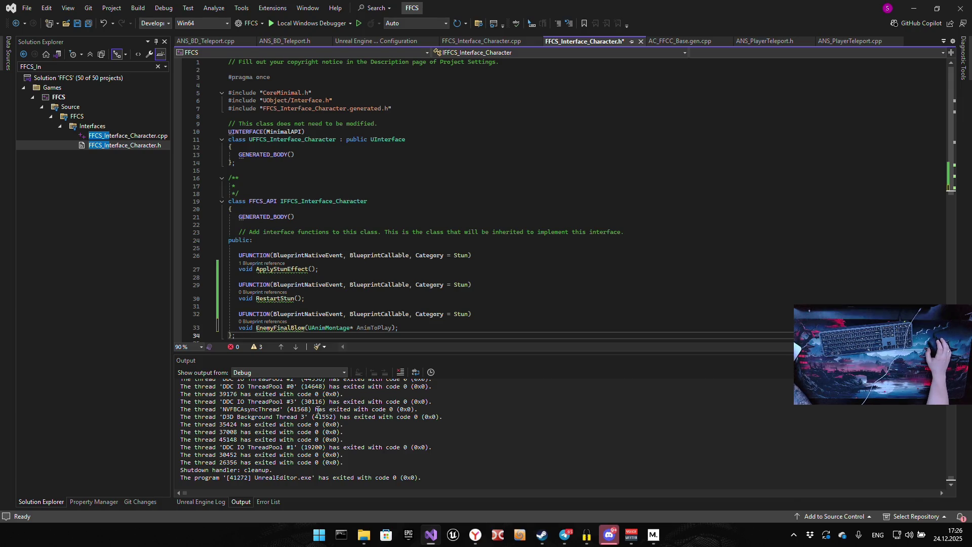
Save the header and build the FFCS project with Ctrl+Shift+B
right_click(392, 227)
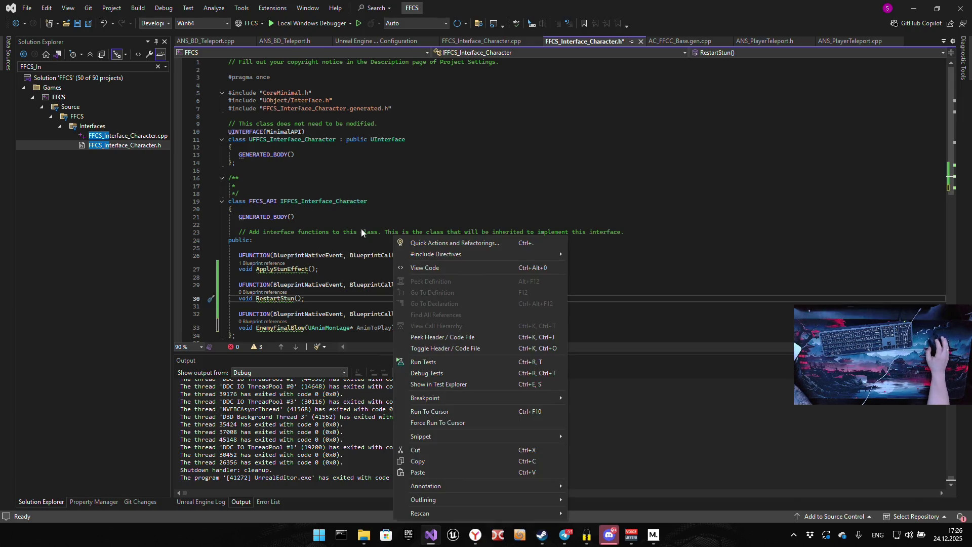
click(363, 233)
key(ctrl+shift+b)
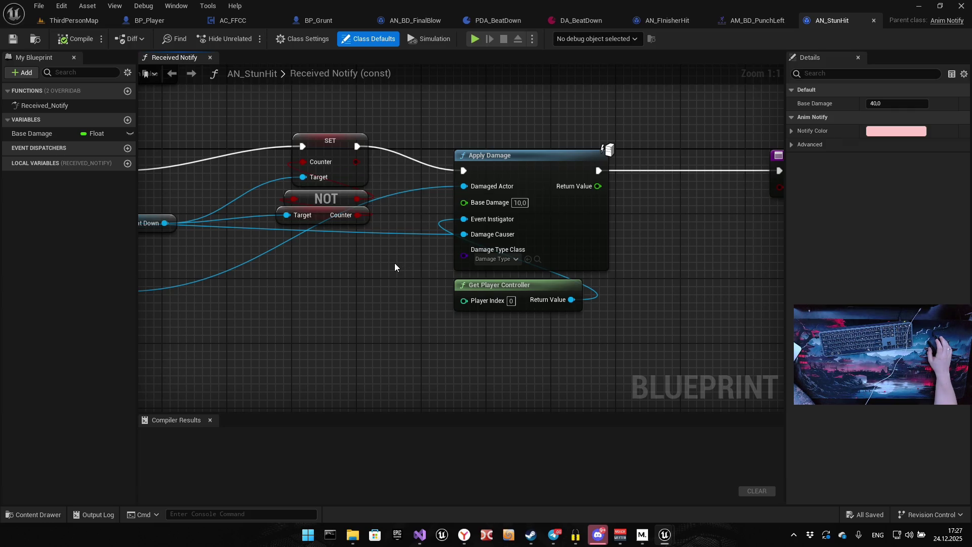
Switch to the AN_BD_FinalBlow notify graph and frame the enemy nodes
drag(386, 264, 708, 273)
drag(478, 278, 612, 303)
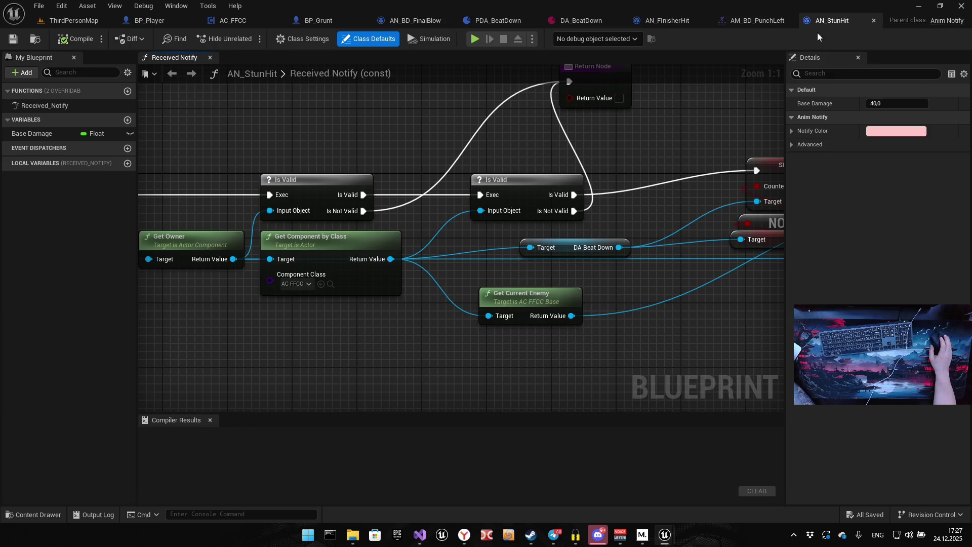
click(420, 22)
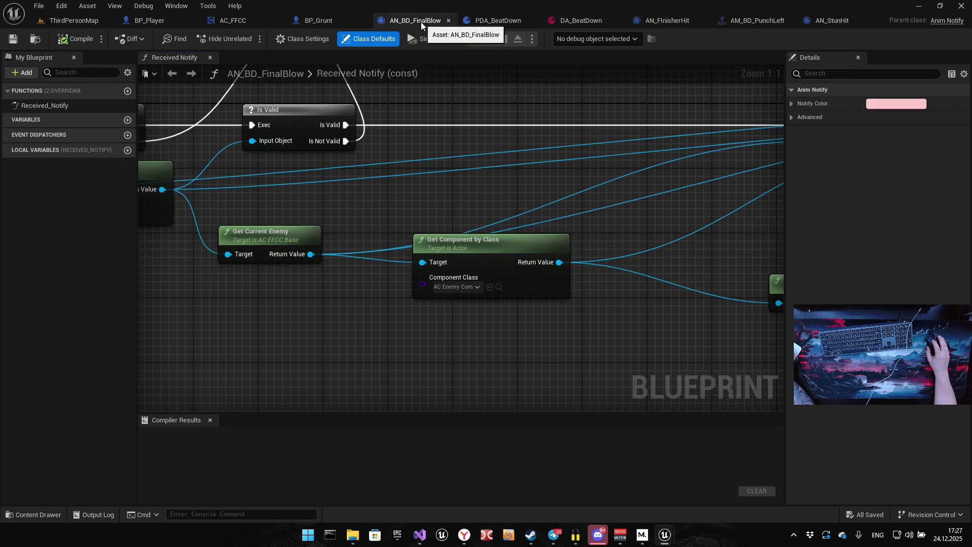
drag(434, 232, 475, 192)
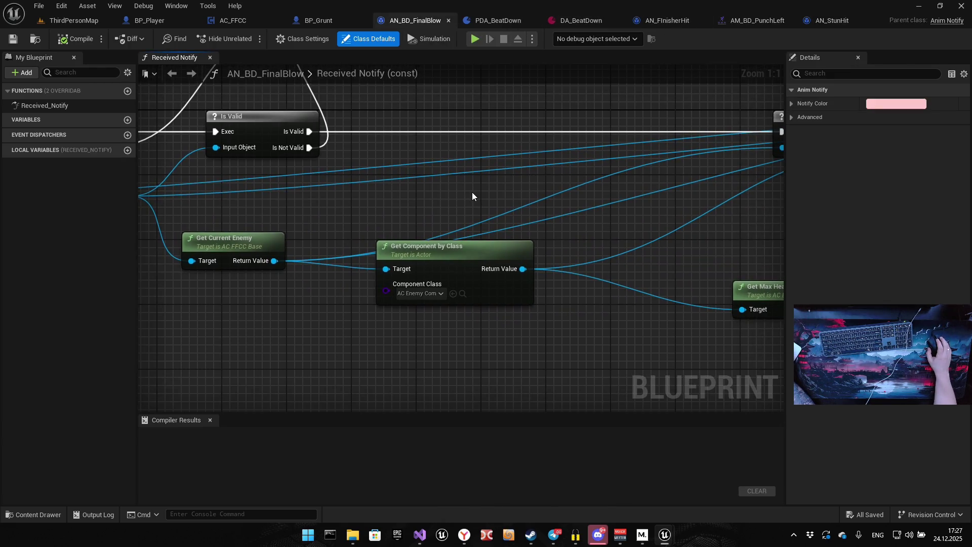
Add an Enemy Final Blow message node from Get Current Enemy's Return Value
drag(425, 199, 412, 231)
drag(260, 293, 398, 197)
text(enemy final)
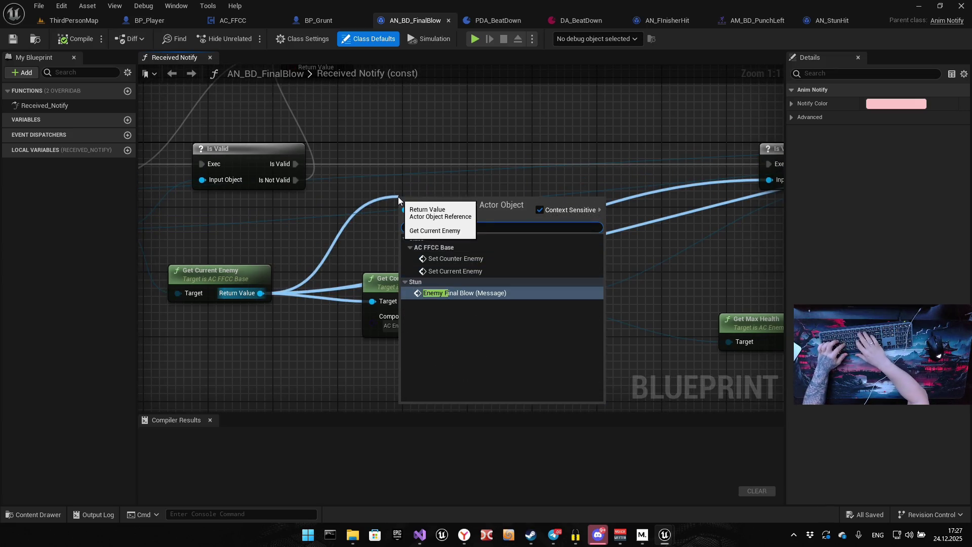
key(Return)
drag(398, 196, 447, 140)
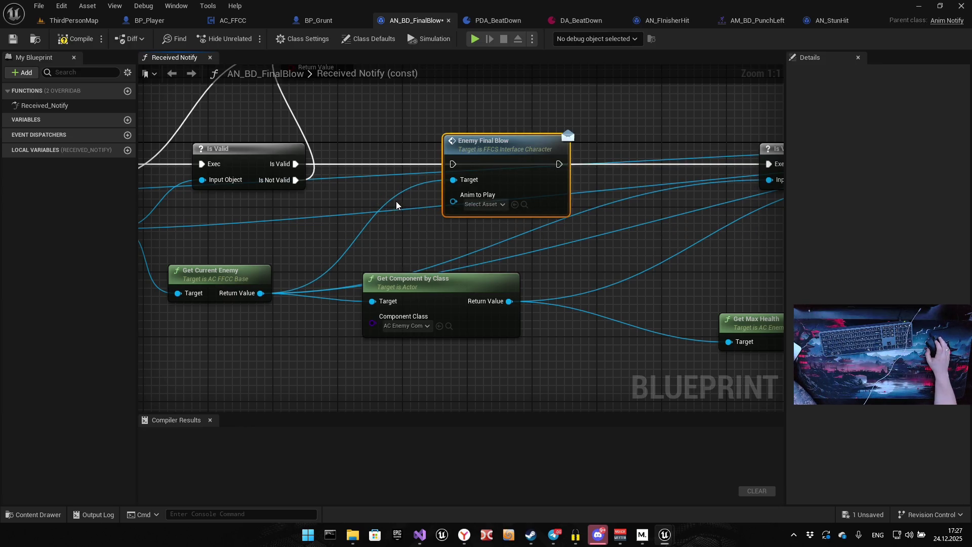
Route Is Valid's true branch through Enemy Final Blow into the next Is Valid
drag(416, 146, 439, 231)
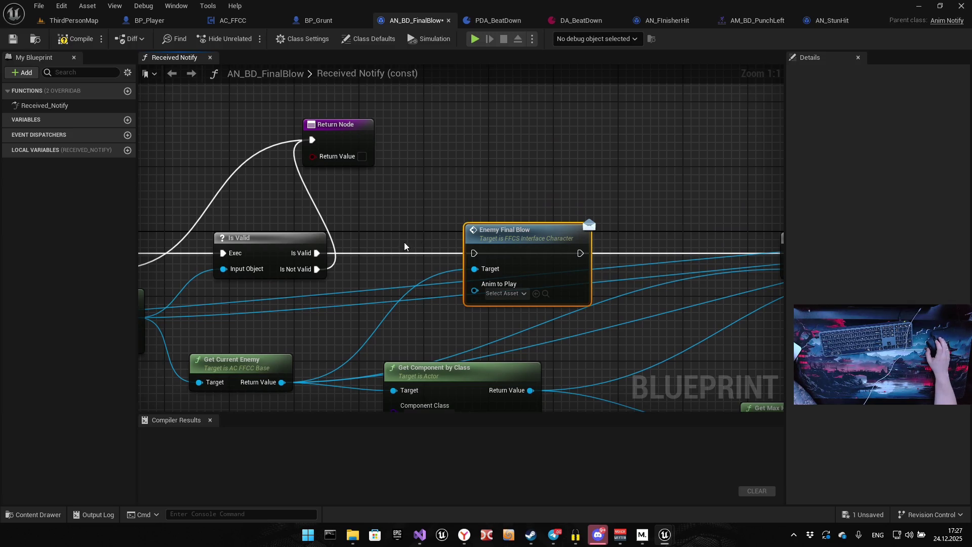
drag(317, 253, 473, 253)
drag(662, 242, 376, 249)
drag(292, 257, 503, 257)
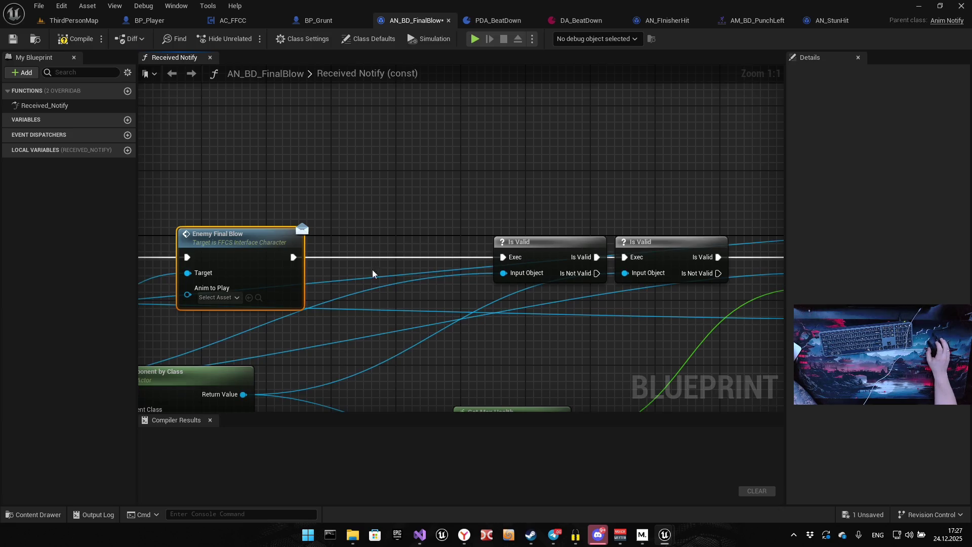
mouse_move(348, 278)
mouse_down()
mouse_move(709, 220)
mouse_move(690, 173)
mouse_up()
drag(277, 213, 494, 224)
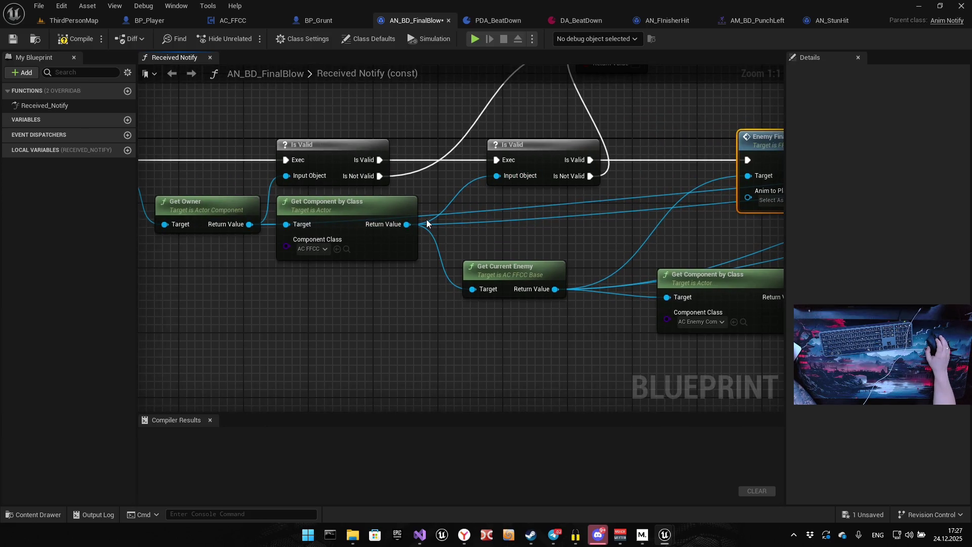
Get DA Beat Down from the FFCC component's Return Value
drag(406, 225, 499, 225)
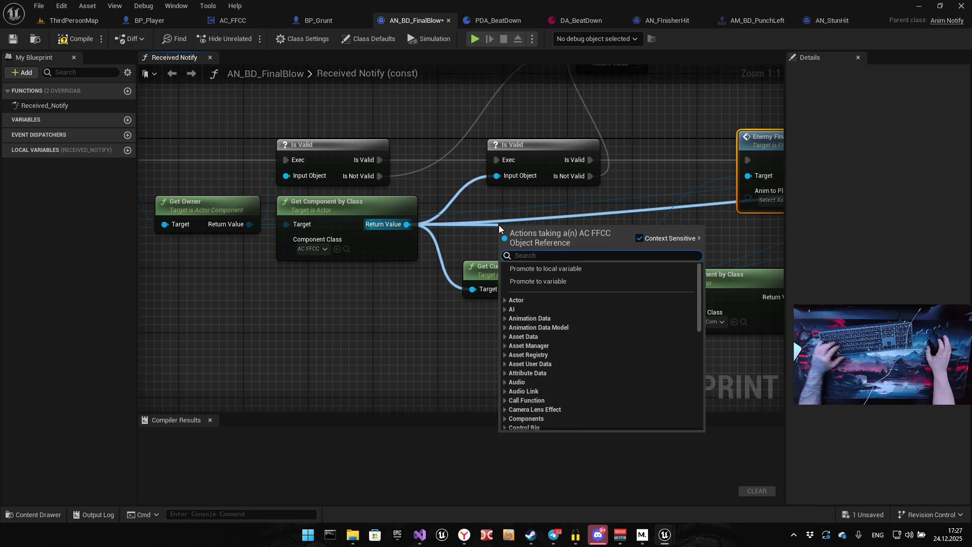
text(Da beat)
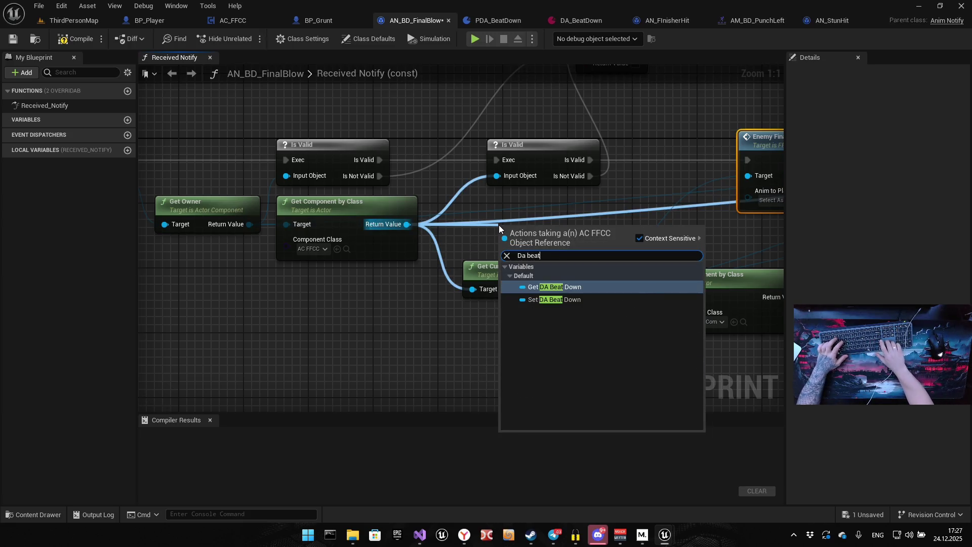
key(Return)
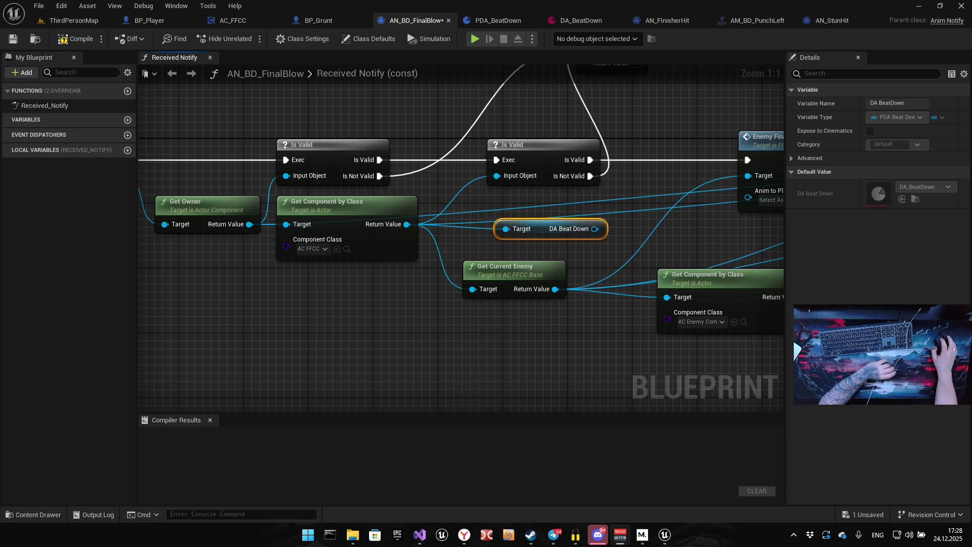
drag(571, 336, 418, 323)
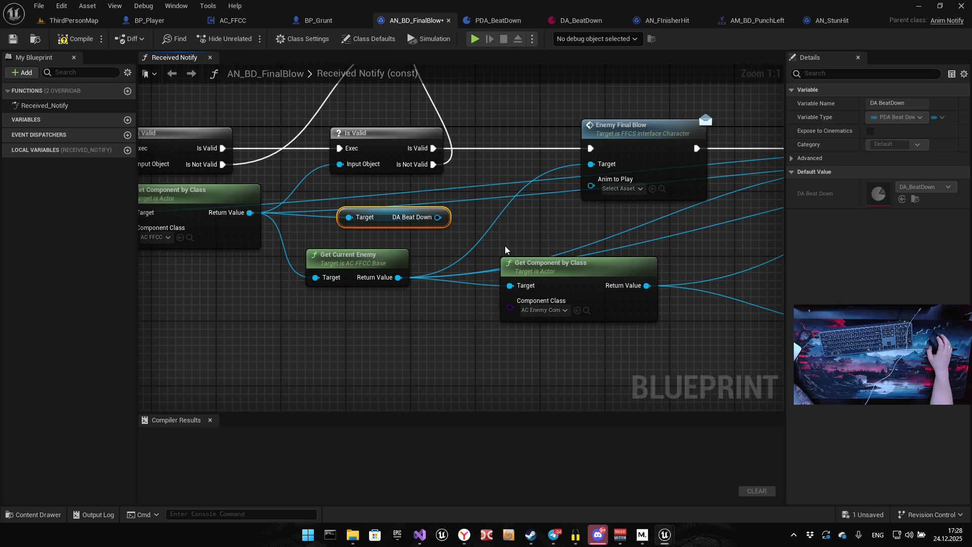
Add a Final Blow Hit getter on the DA Beat Down output
drag(438, 217, 485, 225)
text(get)
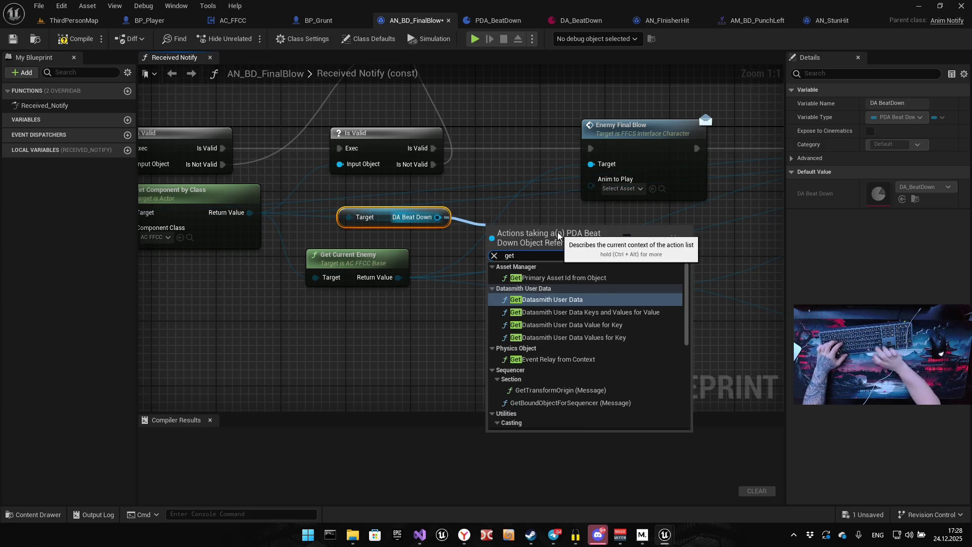
text( fina)
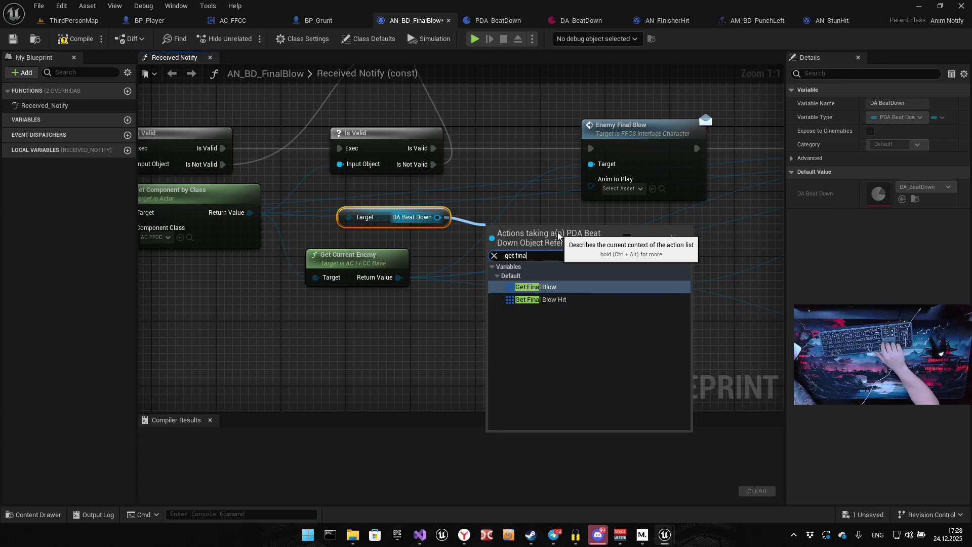
key(Down)
key(Return)
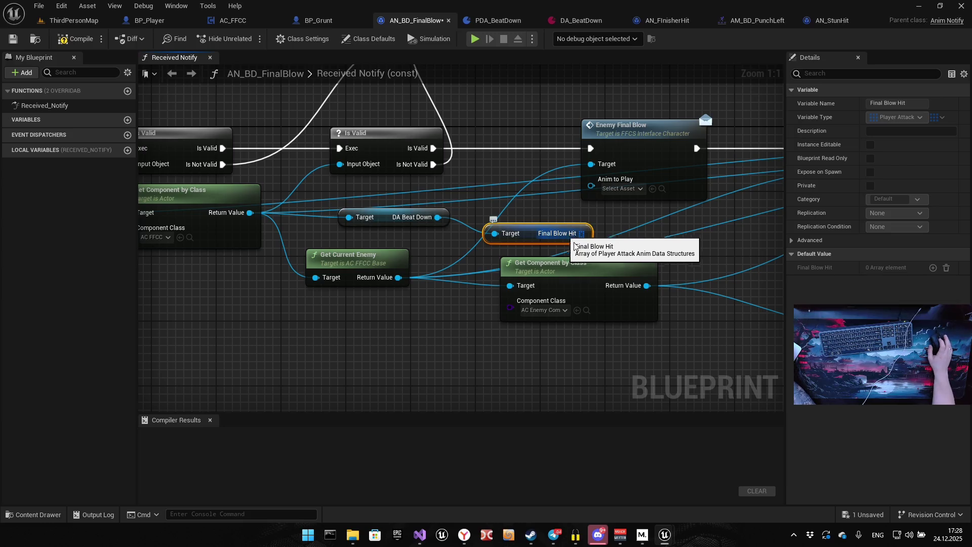
Add a Random array item node taking the Final Blow Hit array
mouse_move(581, 233)
mouse_down()
mouse_move(428, 246)
mouse_move(495, 249)
mouse_move(497, 241)
mouse_up()
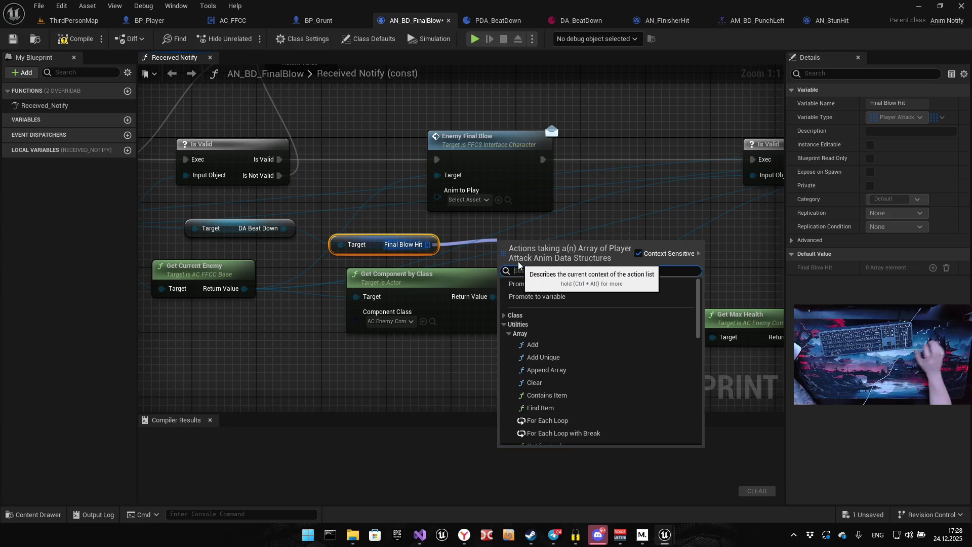
text(random)
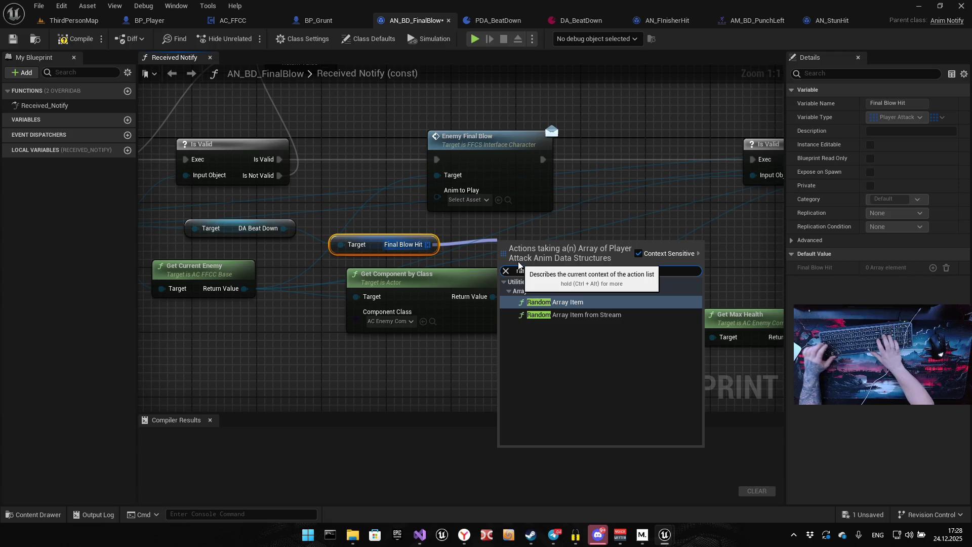
key(Return)
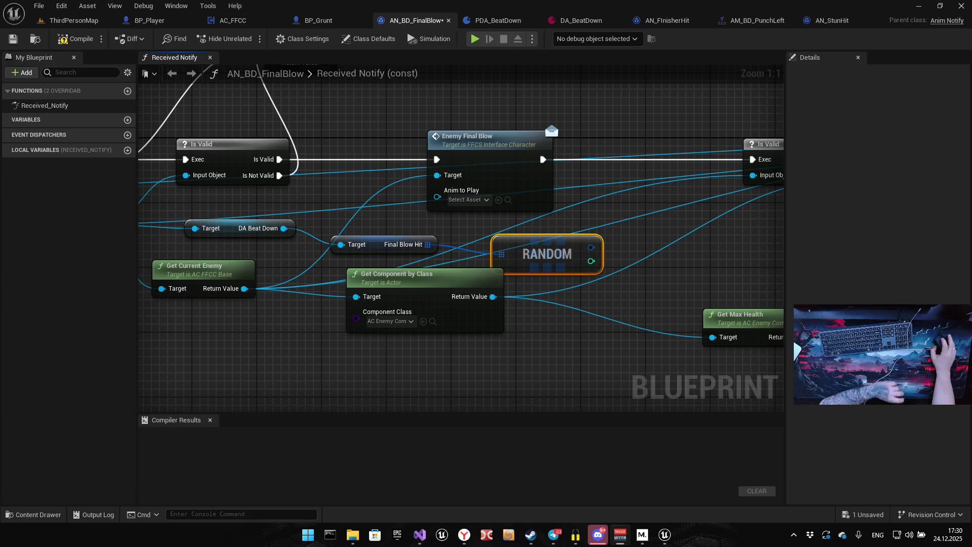
drag(456, 253, 356, 224)
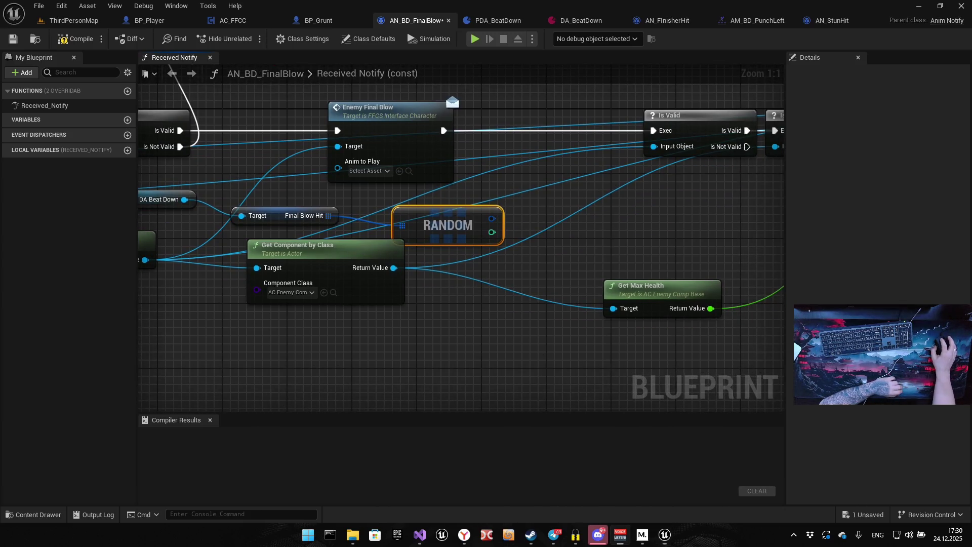
Break the random item into a Break PlayerAttackAnimData node
drag(441, 321, 490, 348)
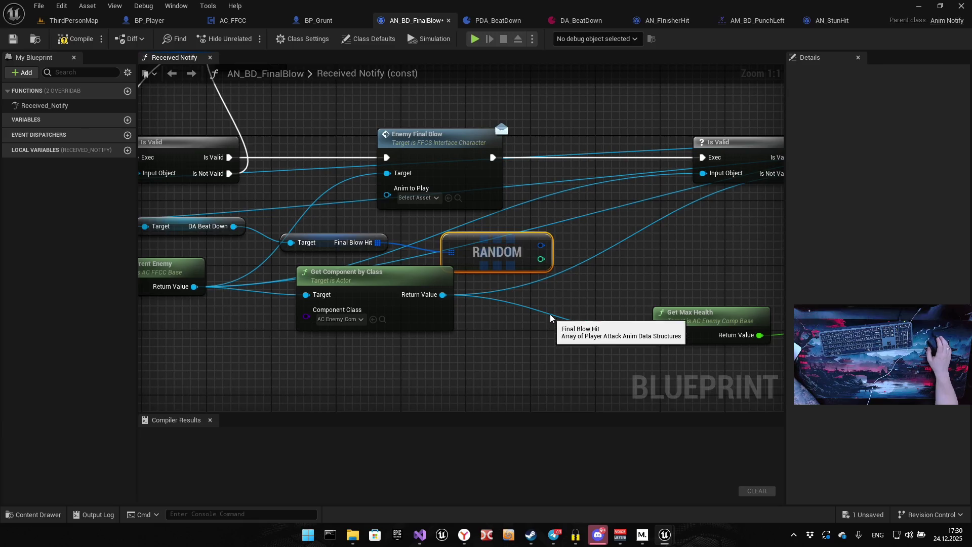
drag(537, 312, 450, 364)
drag(454, 297, 532, 304)
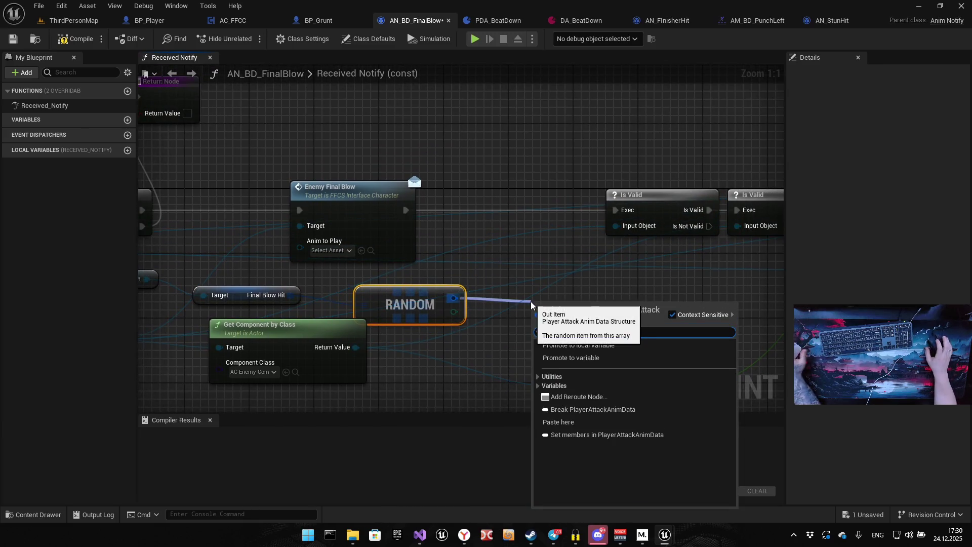
text(brea)
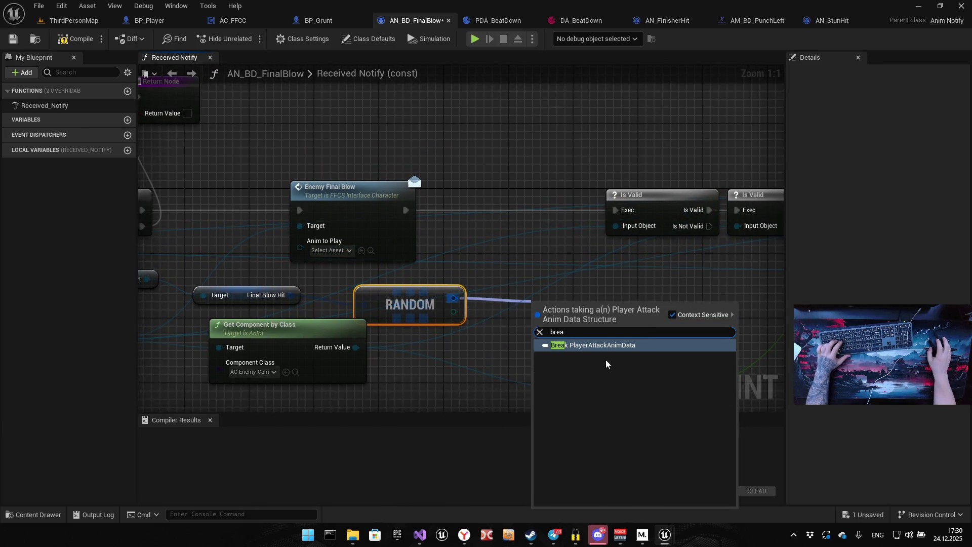
click(534, 344)
Feed Attack Montage into Enemy Final Blow's Anim to Play input
drag(550, 256, 482, 268)
mouse_move(604, 326)
mouse_down()
mouse_move(566, 252)
mouse_move(560, 278)
mouse_move(231, 259)
mouse_up()
mouse_move(401, 272)
mouse_down()
mouse_move(575, 265)
mouse_move(638, 287)
mouse_up()
scroll(638, 287, down, 4)
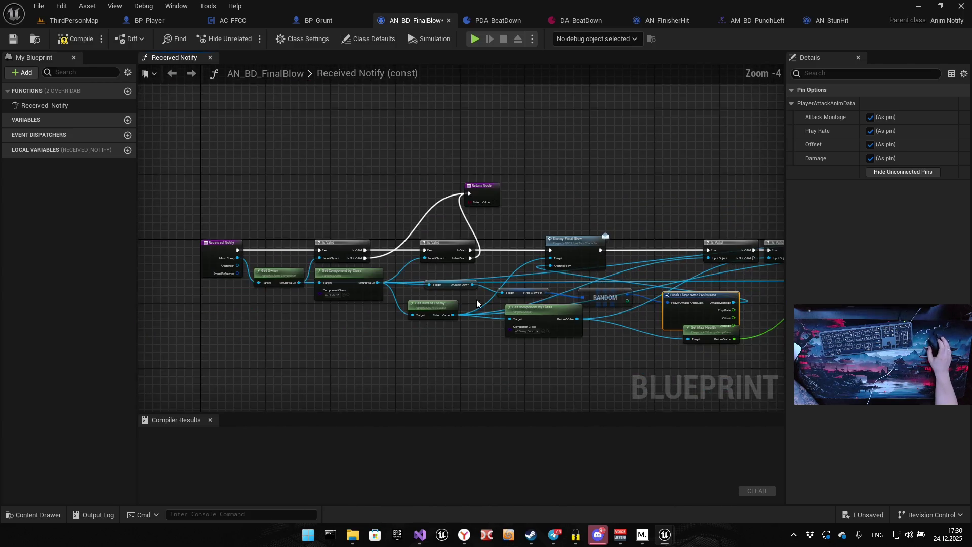
scroll(413, 278, up, 3)
Group DA Beat Down, Final Blow Hit, RANDOM and Break nodes, hiding unused pins
drag(432, 274, 376, 276)
mouse_move(567, 292)
mouse_down()
mouse_move(391, 256)
mouse_move(382, 264)
mouse_up()
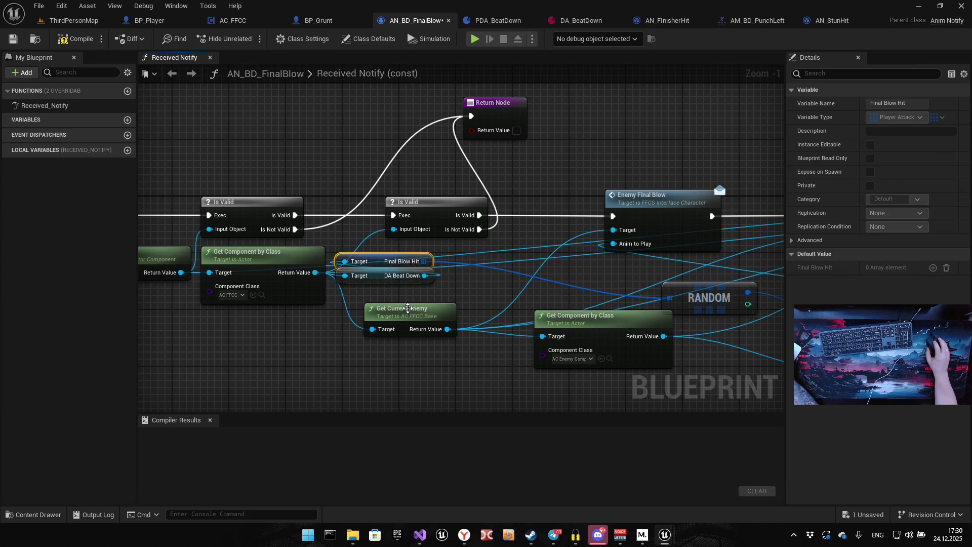
drag(666, 287, 440, 258)
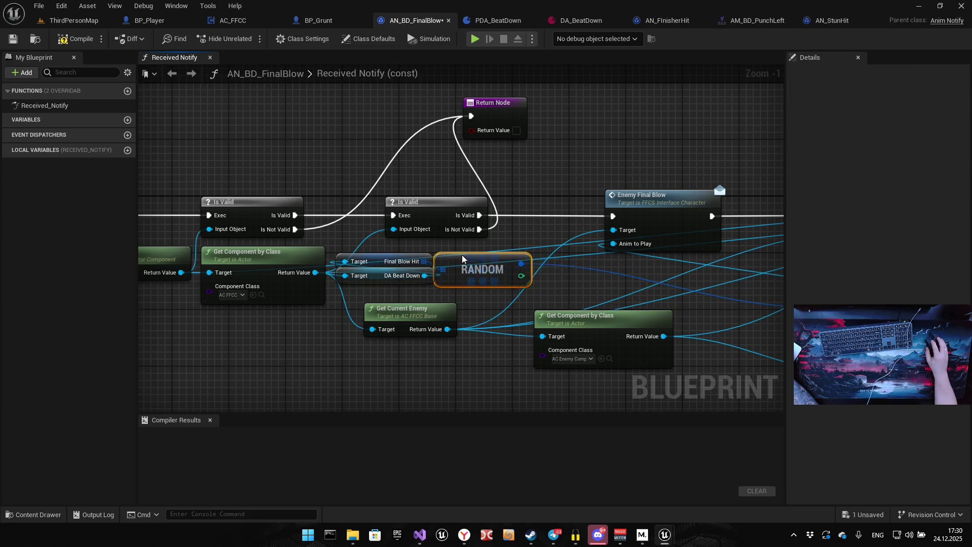
mouse_move(713, 281)
mouse_down()
mouse_move(553, 267)
mouse_move(424, 235)
mouse_up()
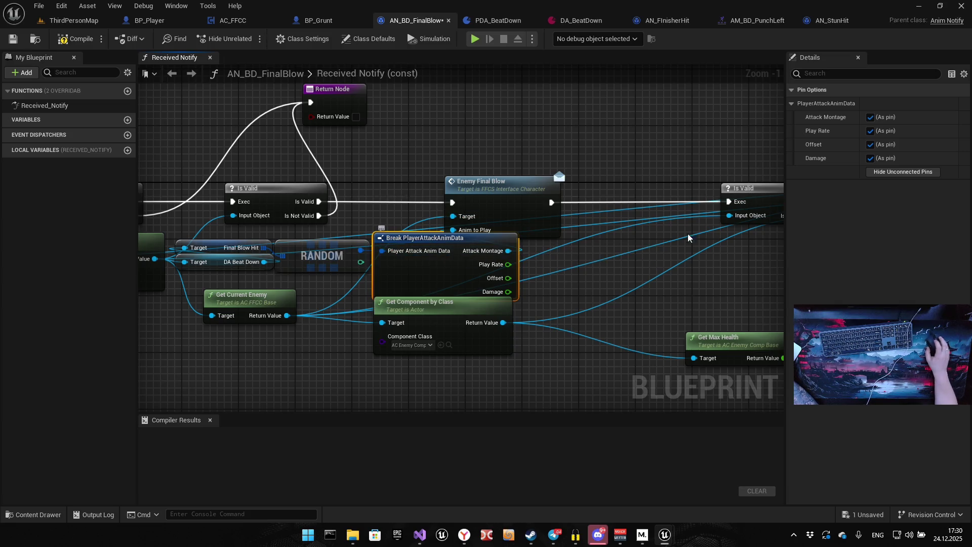
click(932, 172)
mouse_move(446, 241)
mouse_down()
mouse_move(441, 256)
mouse_move(350, 228)
mouse_up()
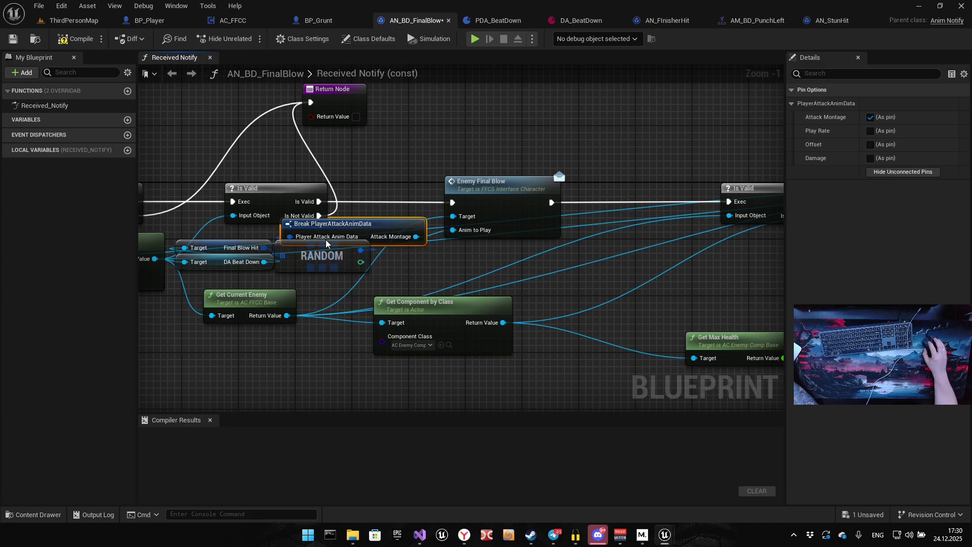
Lower the downstream nodes, leaving Is Valid in place
scroll(326, 244, down, 3)
click(374, 324)
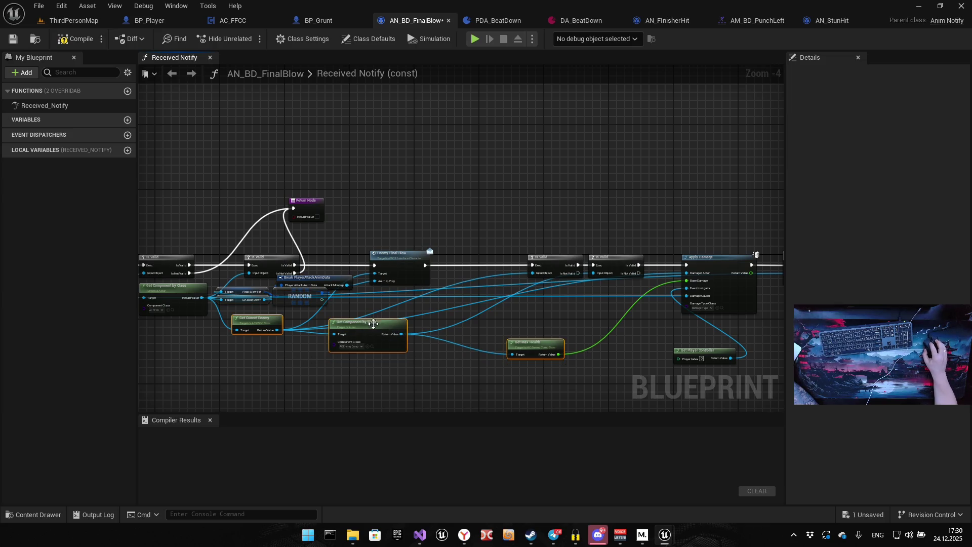
drag(374, 323, 371, 361)
scroll(242, 320, up, 2)
mouse_move(354, 215)
mouse_down()
mouse_move(273, 334)
mouse_move(355, 269)
mouse_move(350, 287)
mouse_move(339, 280)
mouse_up()
click(272, 333)
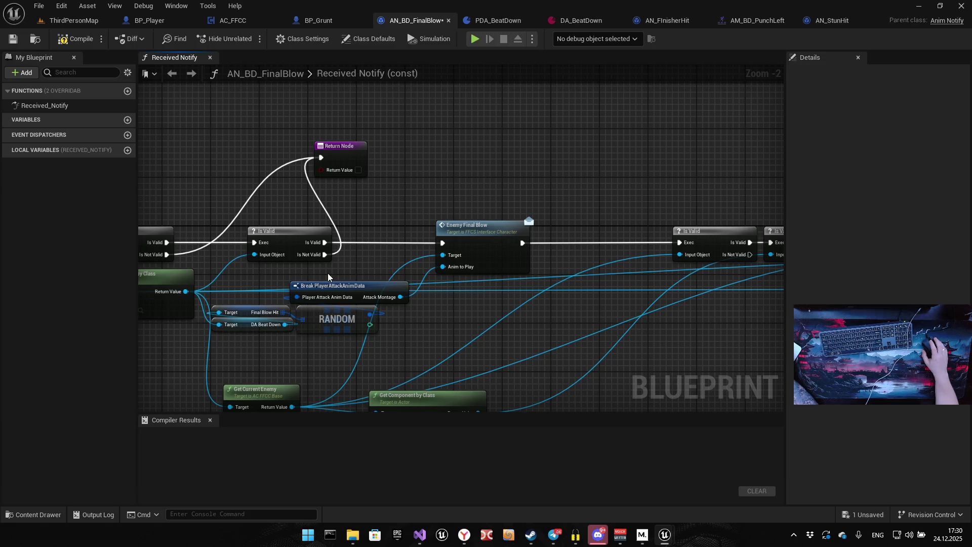
Move the enemy health nodes down and place the two Target getters beneath RANDOM
drag(326, 279, 308, 250)
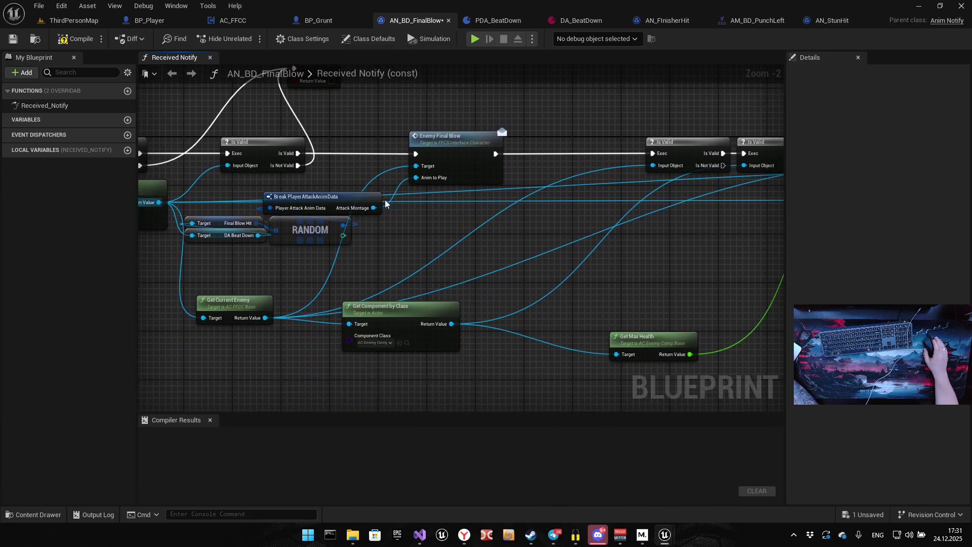
drag(391, 293, 388, 203)
mouse_move(223, 324)
mouse_down()
mouse_move(247, 309)
mouse_move(655, 249)
mouse_move(666, 323)
mouse_up()
mouse_move(398, 168)
mouse_down()
mouse_move(430, 308)
mouse_move(357, 253)
mouse_move(480, 257)
mouse_move(493, 244)
mouse_up()
mouse_move(311, 263)
mouse_down()
mouse_move(253, 289)
mouse_move(465, 311)
mouse_move(465, 299)
mouse_up()
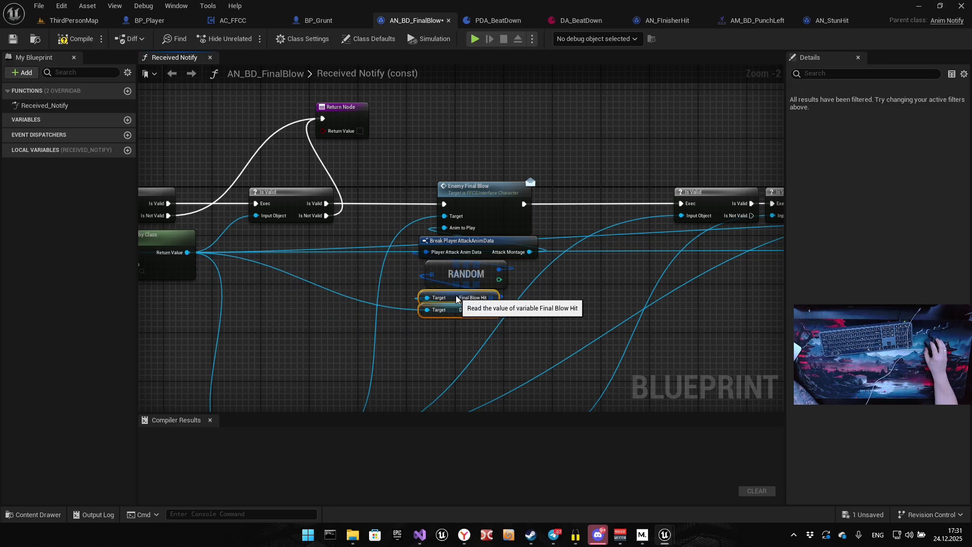
Compile and save AN_BD_FinalBlow
click(318, 264)
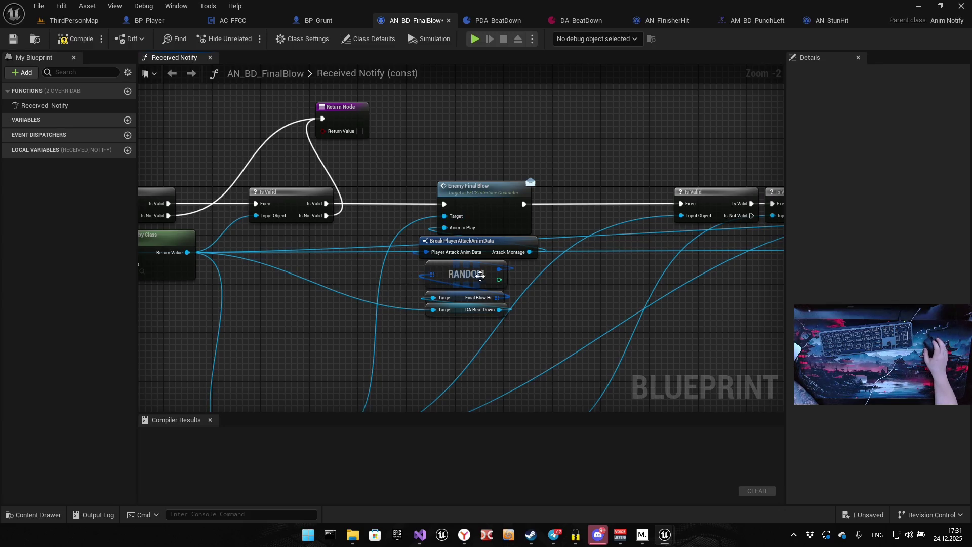
drag(525, 263, 506, 318)
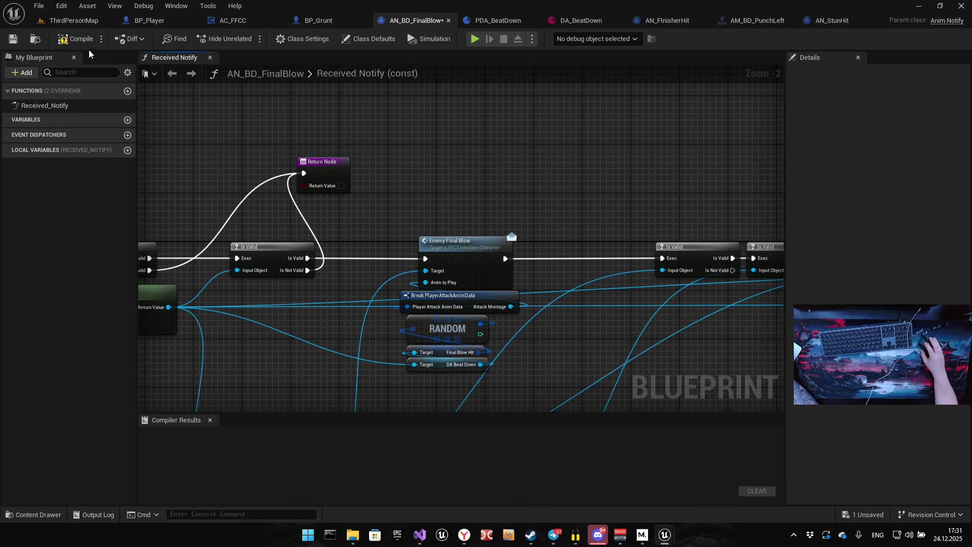
click(76, 39)
click(13, 39)
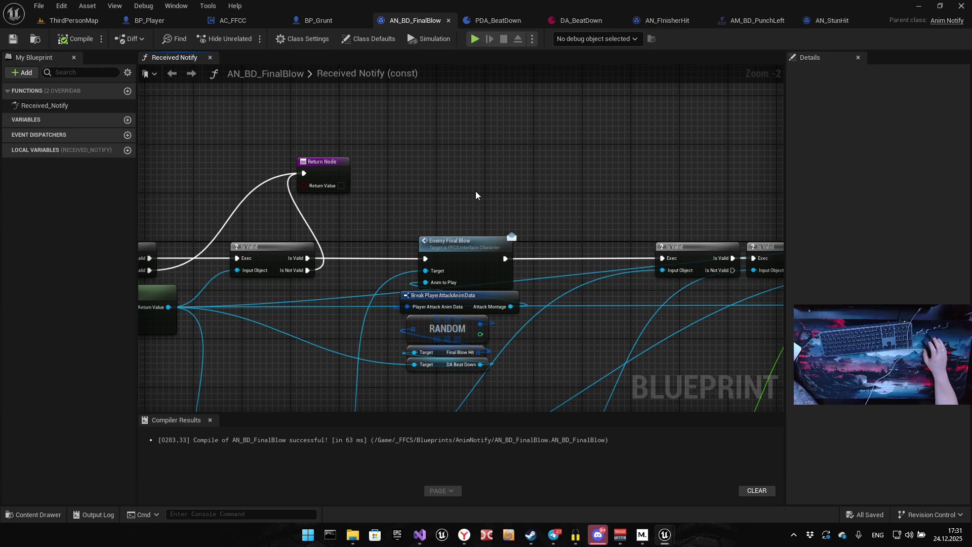
Plug Anim to Play into BP_Grunt's Play Montage, compile, and launch the game preview
click(311, 22)
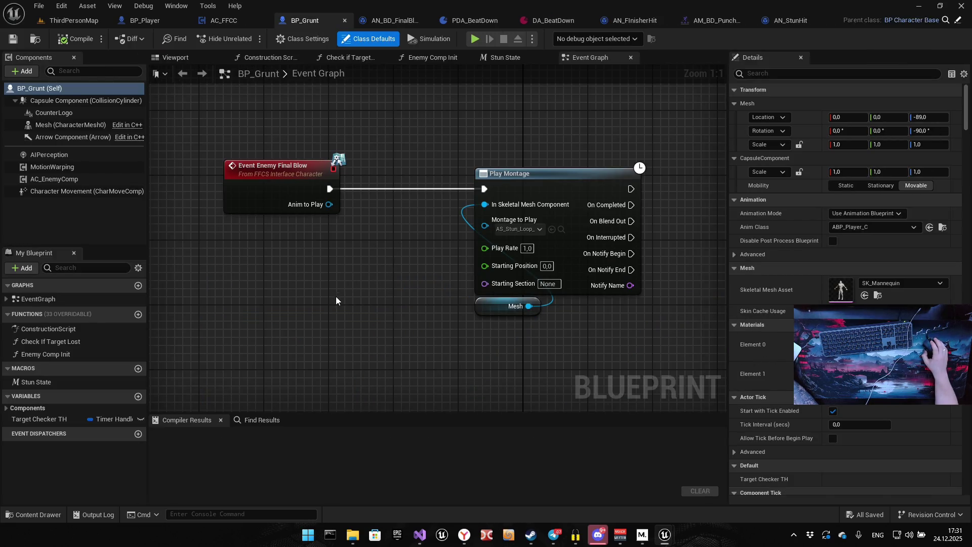
scroll(336, 300, down, 5)
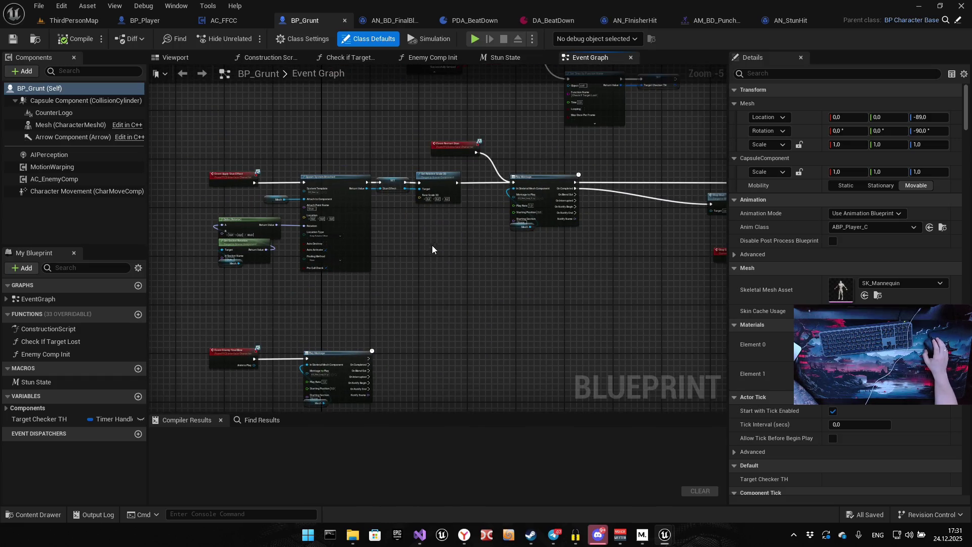
scroll(434, 246, up, 5)
drag(337, 286, 493, 302)
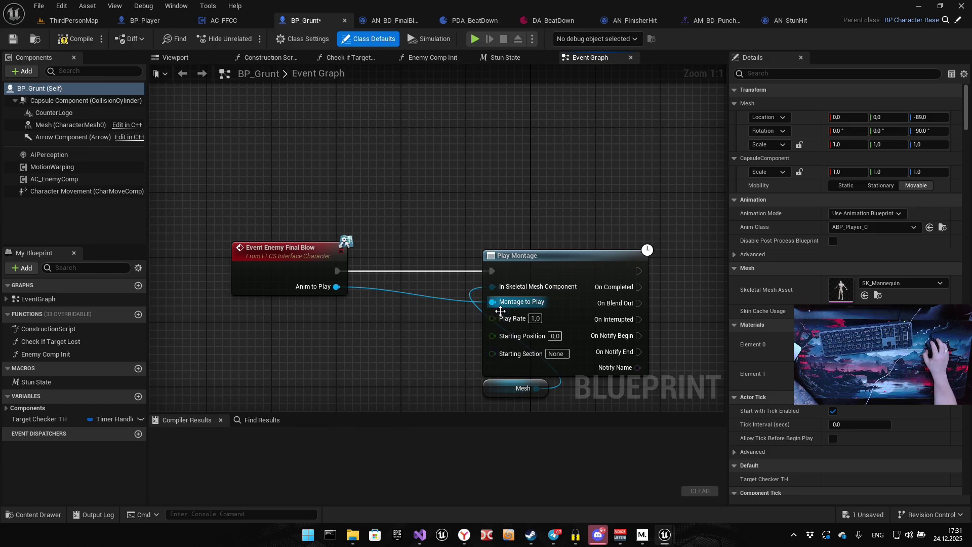
click(76, 39)
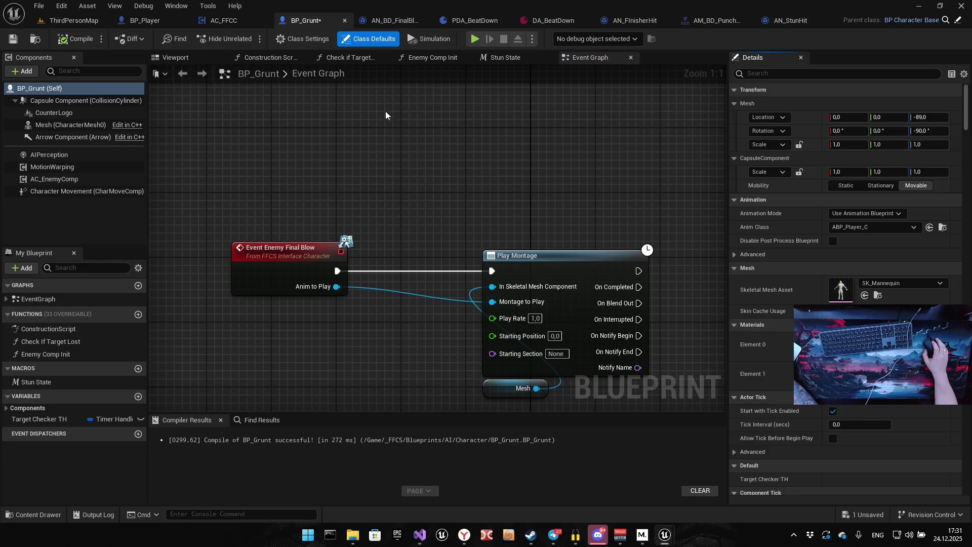
click(473, 39)
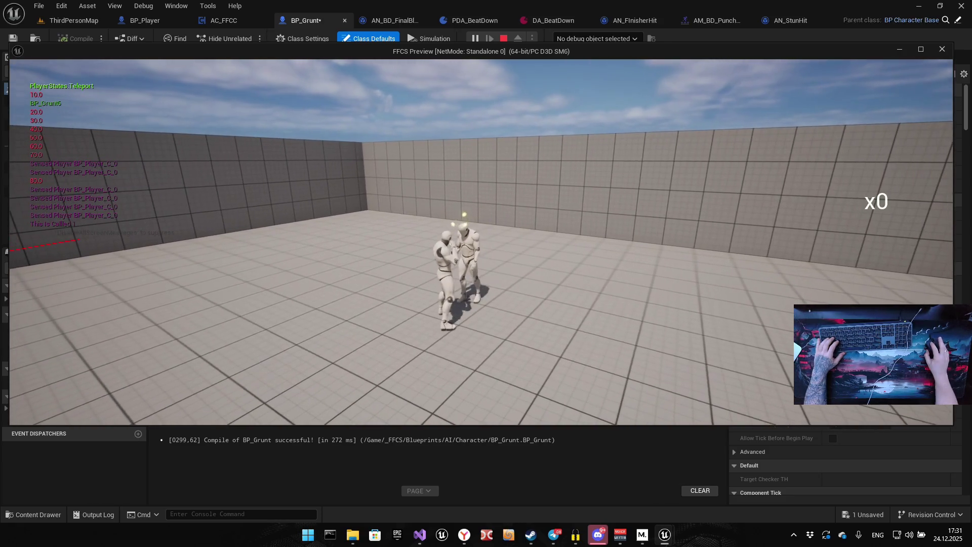
Stop the preview and move from BP_Grunt via BP_Player to the DA_BeatDown asset
key(Escape)
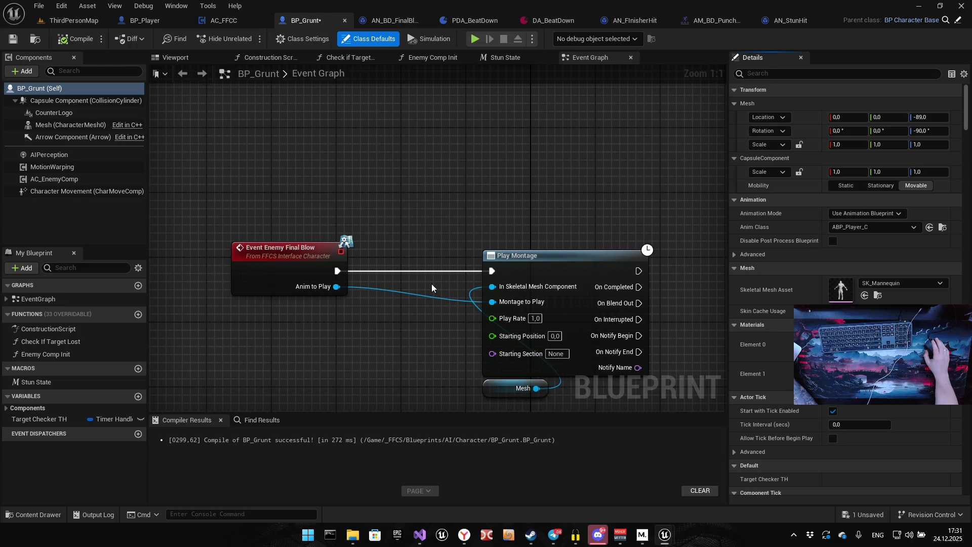
scroll(426, 311, down, 10)
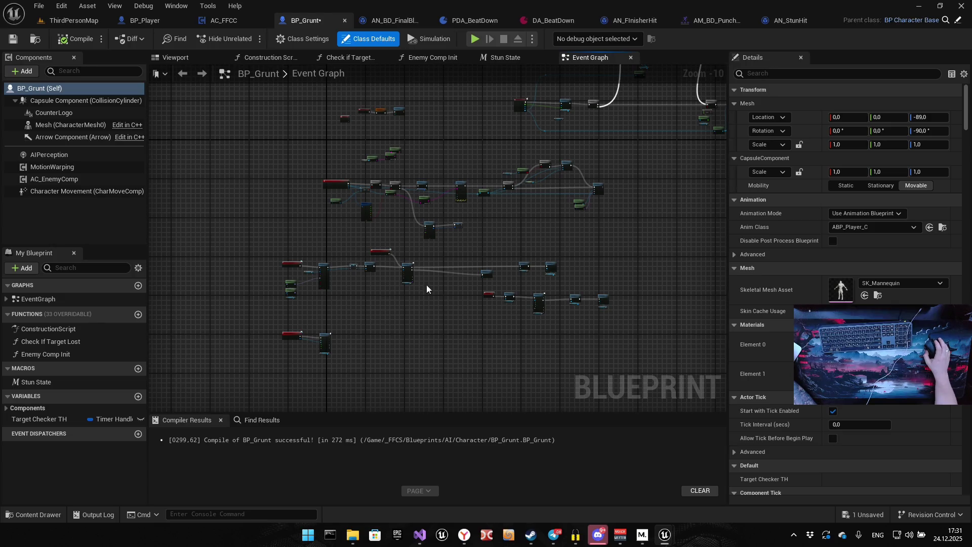
click(170, 24)
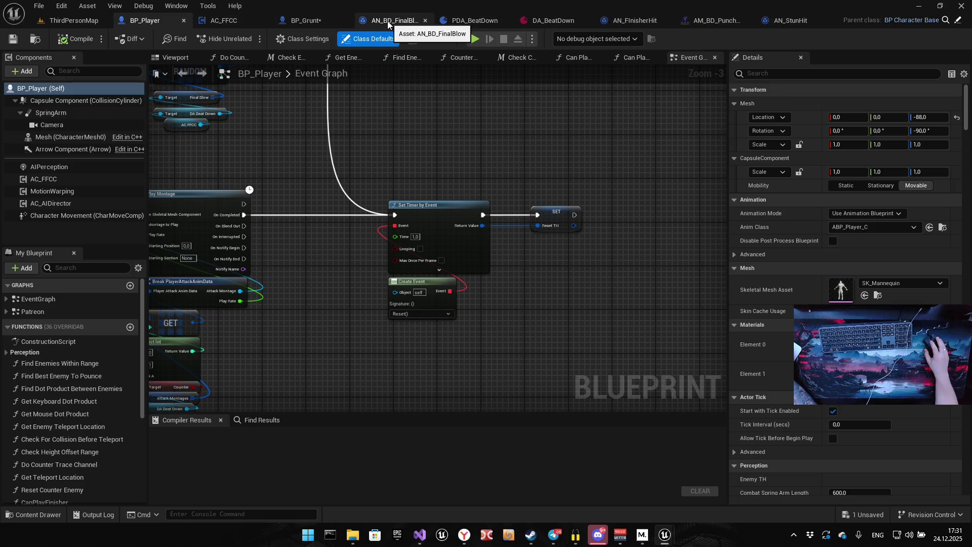
click(552, 20)
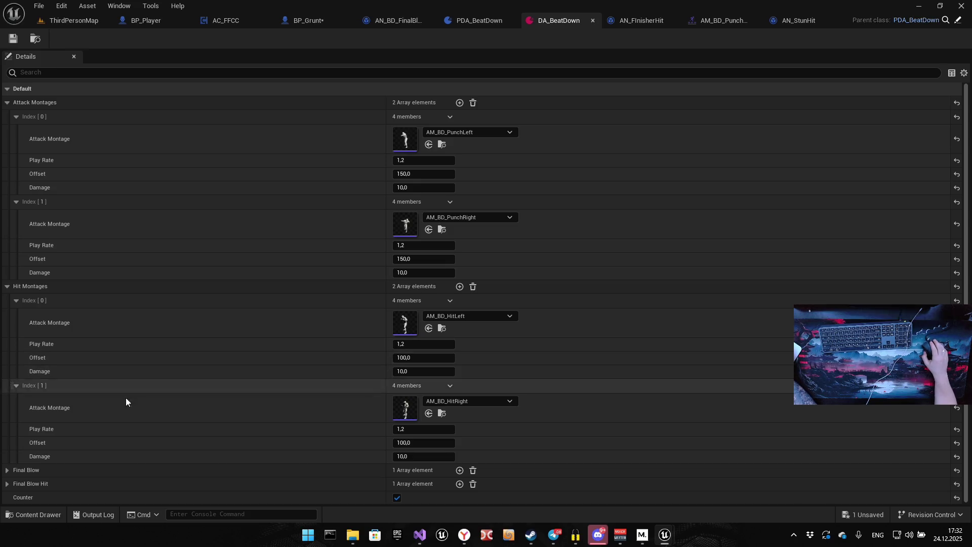
Copy the 1,2 play rate from HitRight into the Final Blow Play Rate field
scroll(172, 387, down, 1)
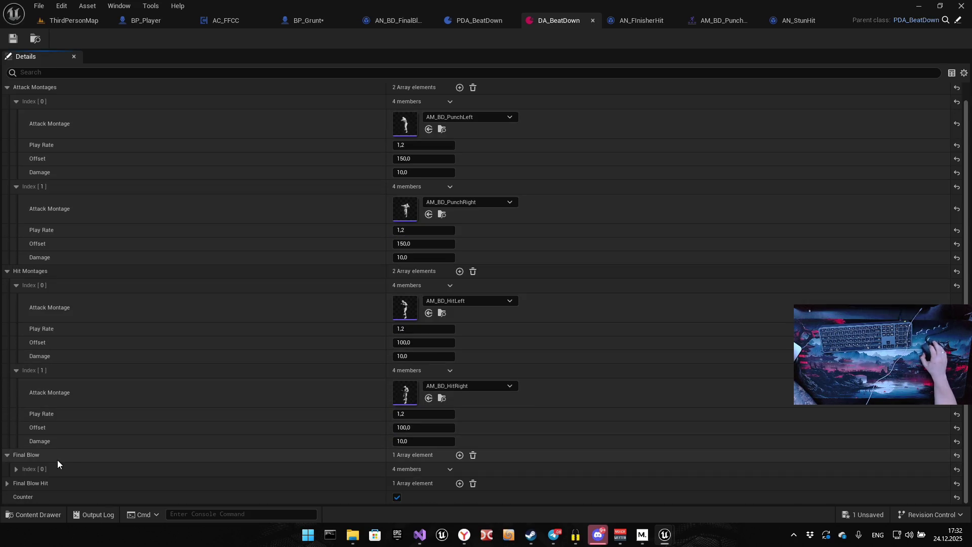
click(7, 454)
scroll(256, 349, down, 3)
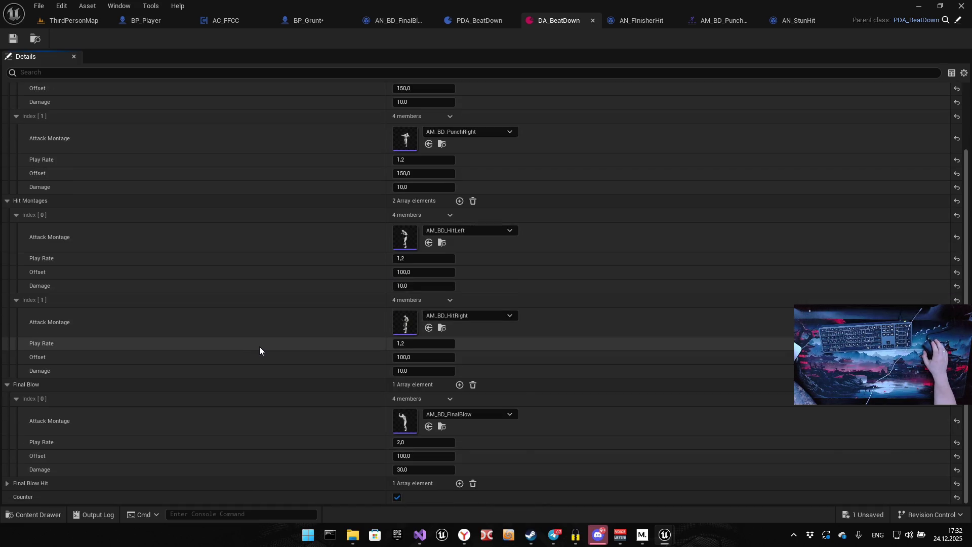
click(405, 342)
key(ctrl+c)
click(403, 442)
key(ctrl+v)
key(Return)
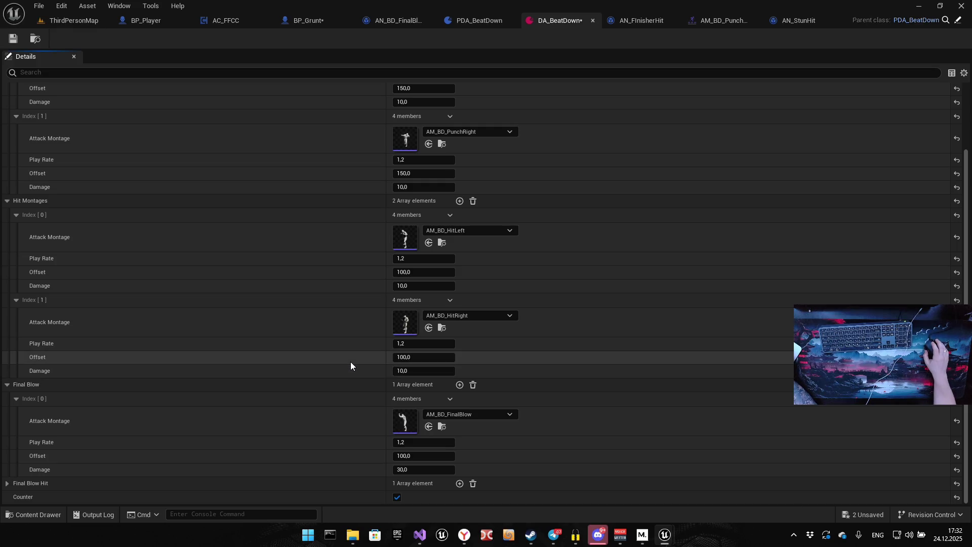
Expand the Final Blow Hit array to review its AM_BD_FinalHitBlow entry
click(19, 485)
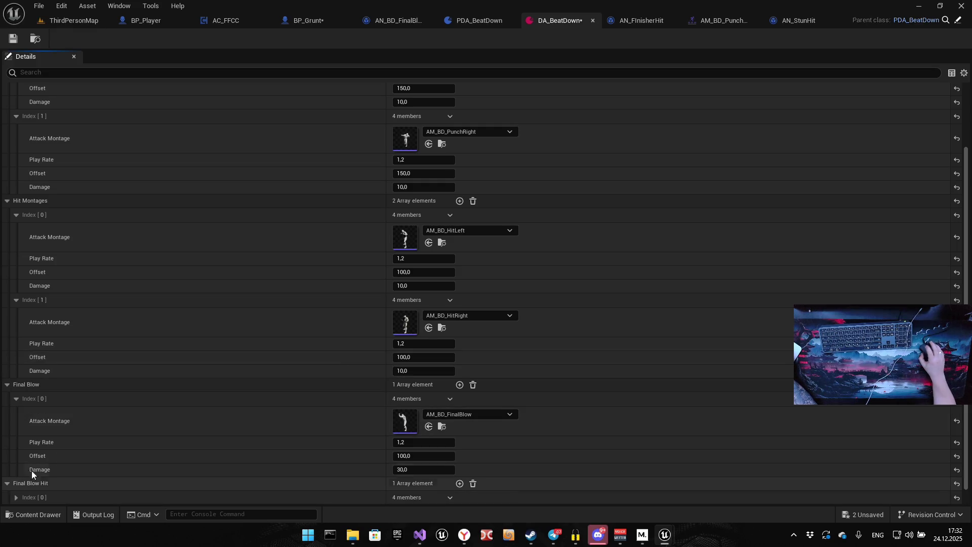
scroll(31, 469, down, 1)
scroll(315, 420, down, 3)
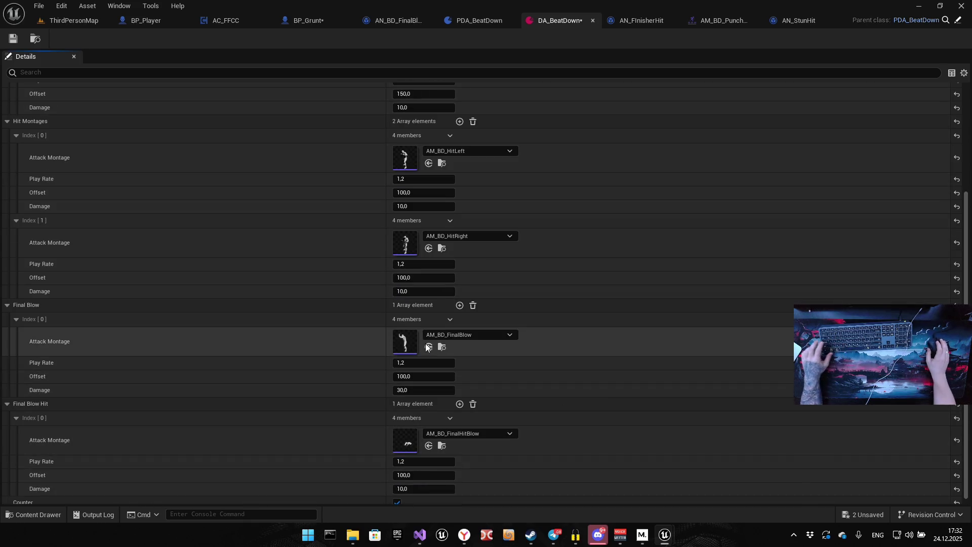
scroll(167, 308, down, 1)
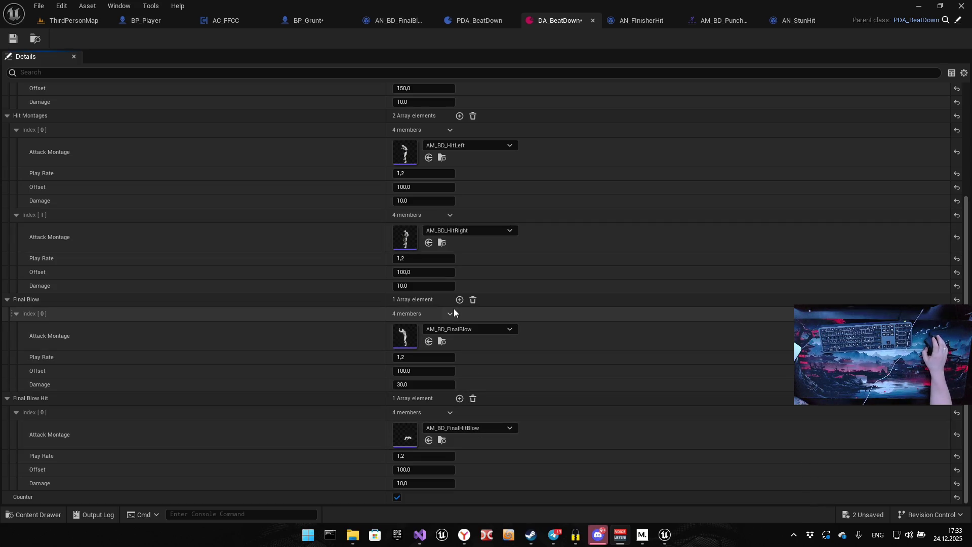
Save DA_BeatDown and run a brief play-in-editor session of ThirdPersonMap
click(13, 39)
click(74, 20)
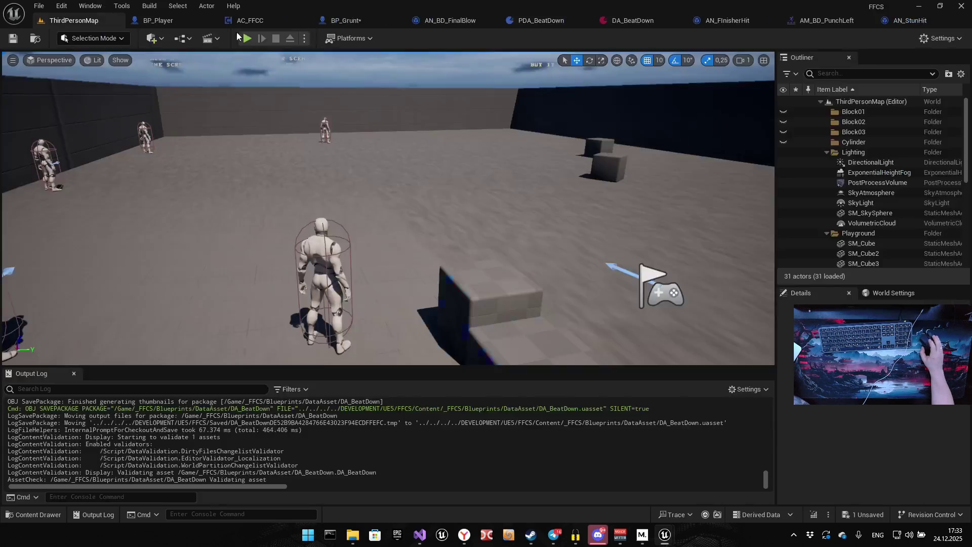
click(246, 39)
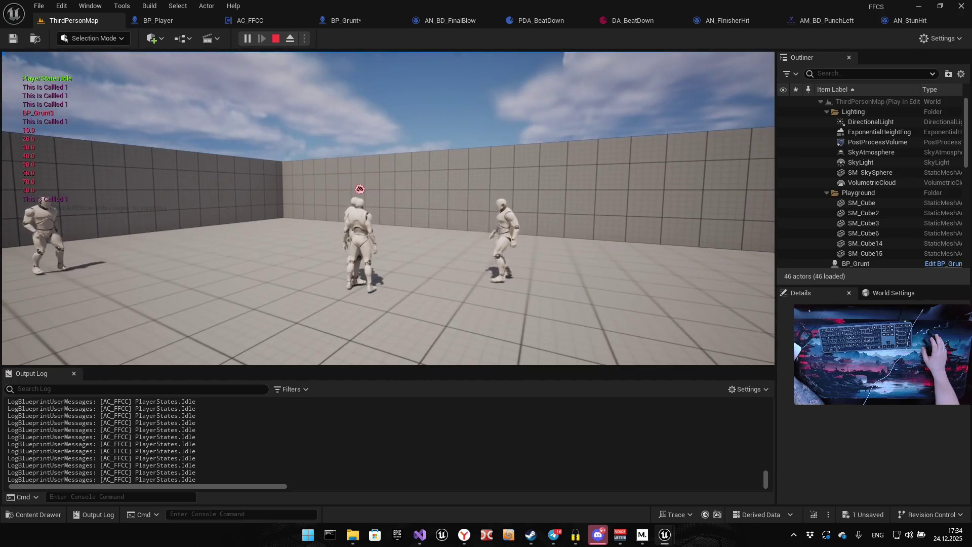
key(Escape)
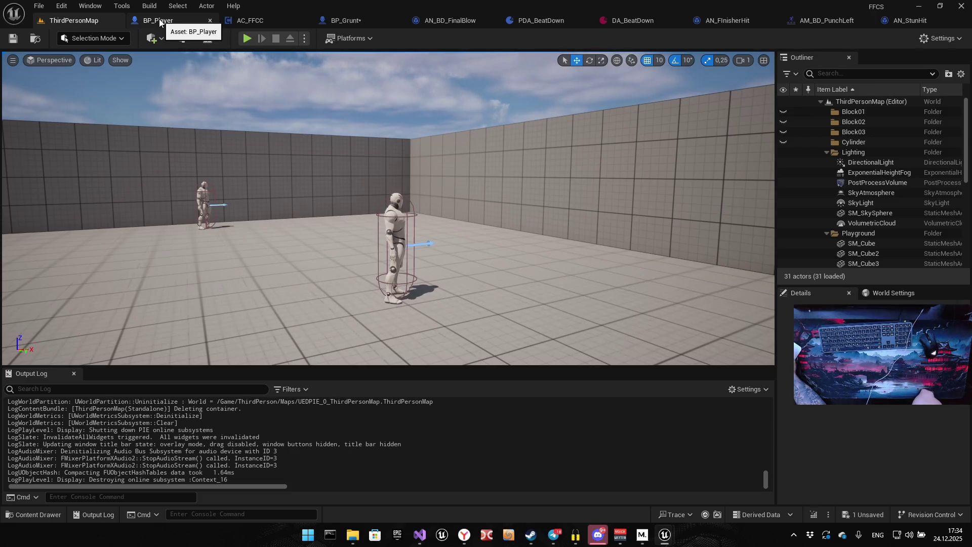
Return to the AN_BD_FinalBlow Received Notify graph and pan it up and left
click(457, 20)
scroll(530, 224, up, 1)
drag(530, 225, 450, 154)
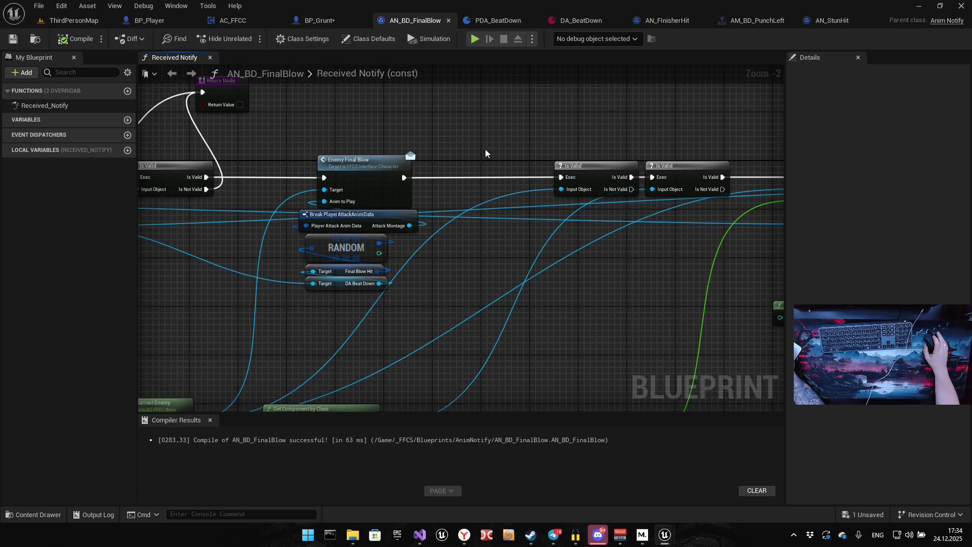
Pan over the Get Current Enemy, Is Valid and Enemy Final Blow nodes, then bring up DA_BeatDown
drag(421, 170, 615, 95)
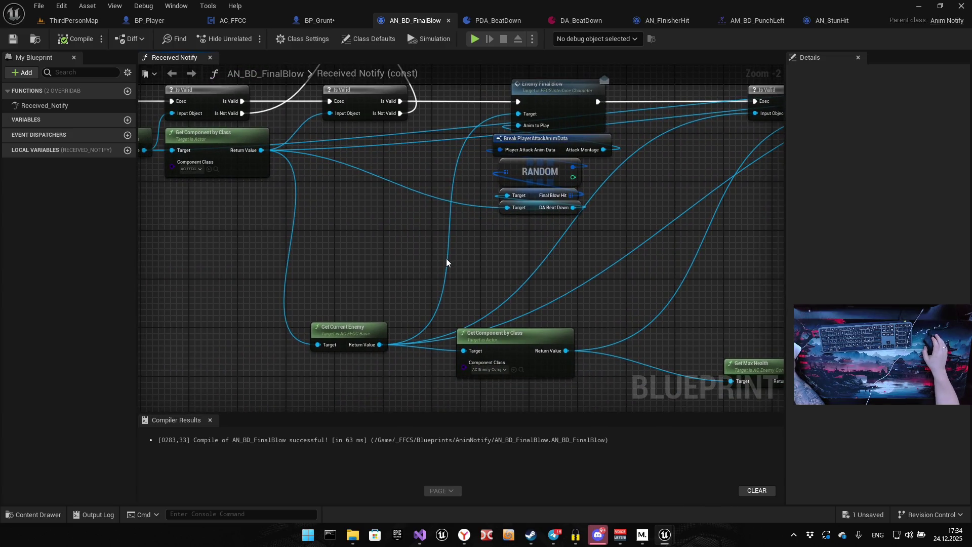
mouse_move(446, 258)
mouse_down()
mouse_move(497, 210)
mouse_move(509, 234)
mouse_up()
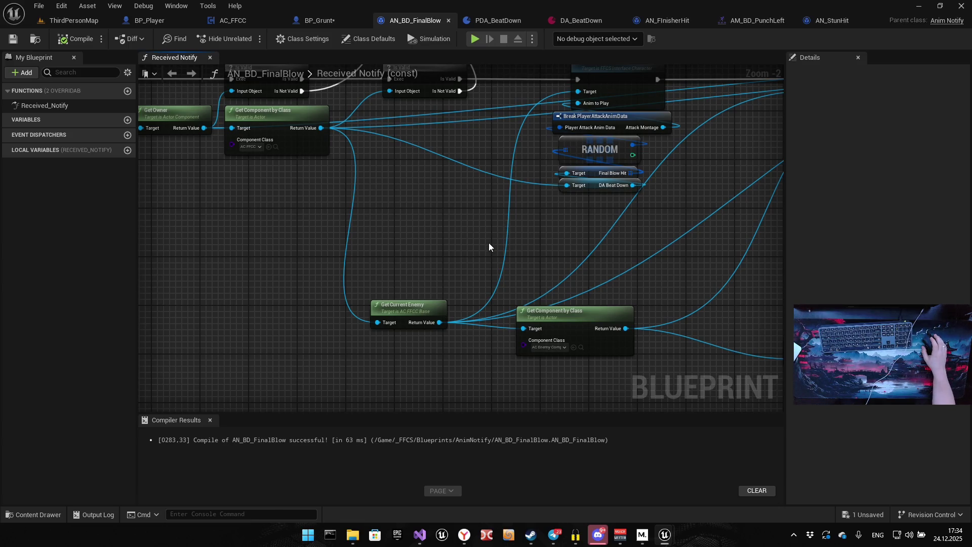
drag(548, 217, 531, 287)
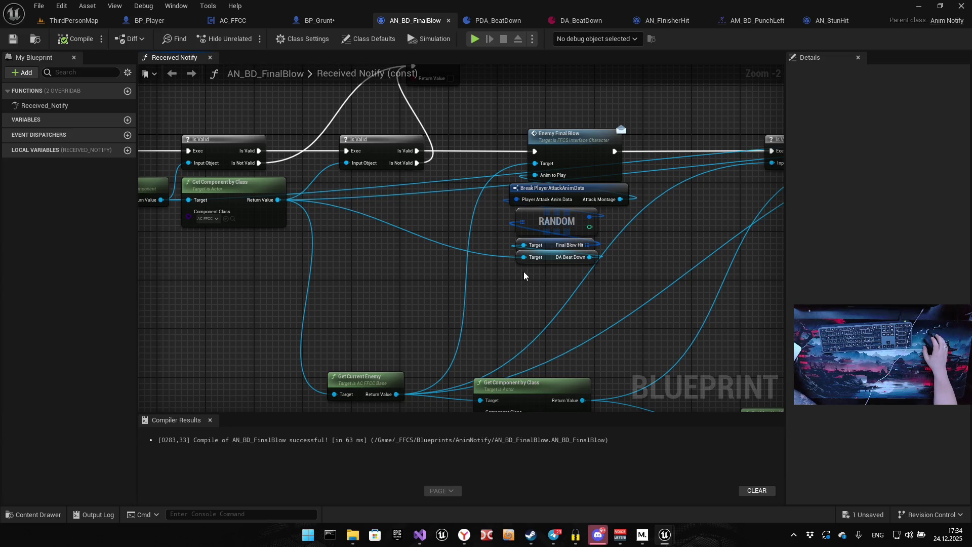
click(571, 21)
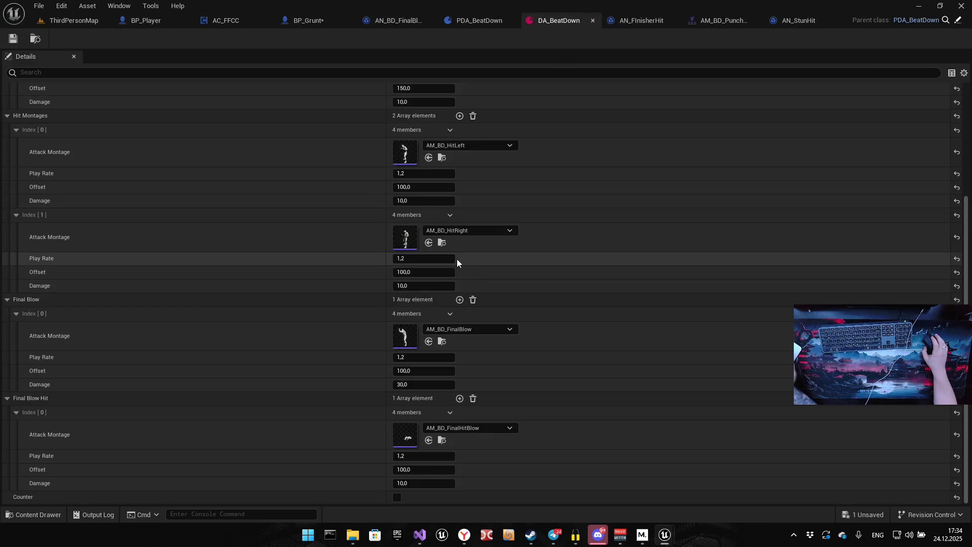
Open the AM_BD_FinalBlow montage and add two notify tracks to it
click(442, 342)
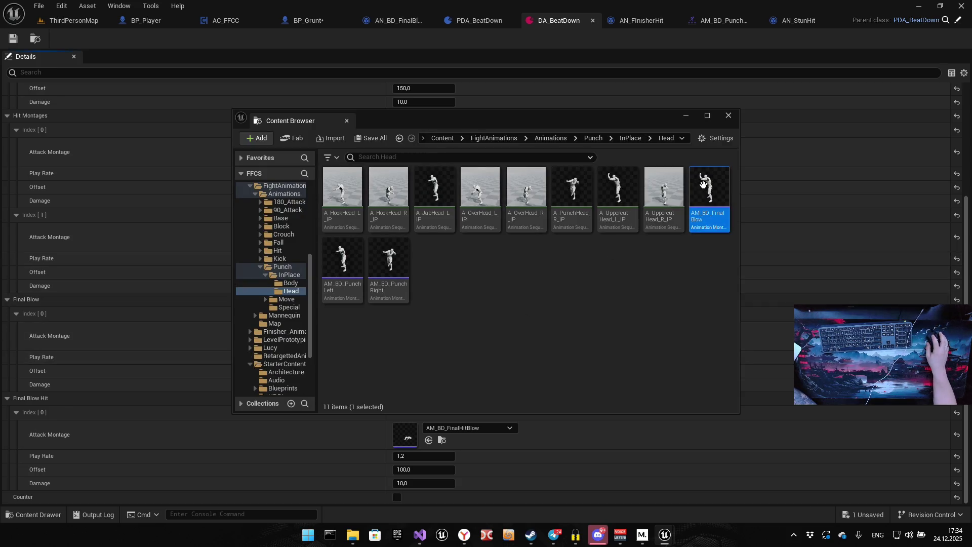
double_click(703, 185)
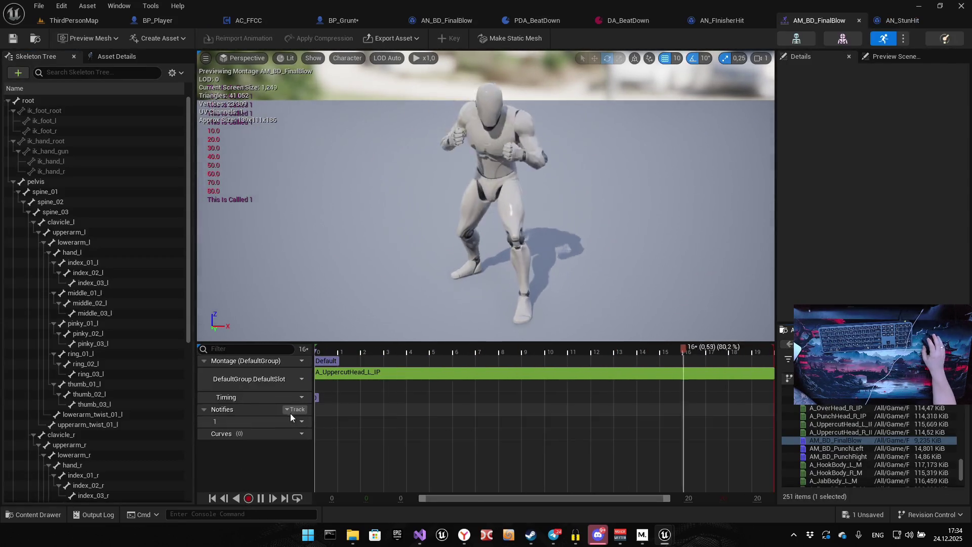
click(293, 410)
click(306, 430)
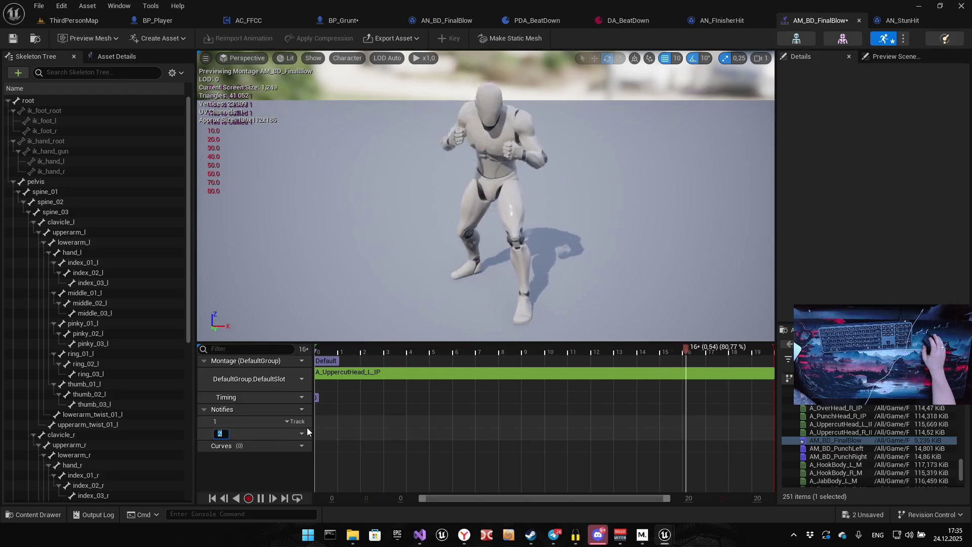
click(293, 409)
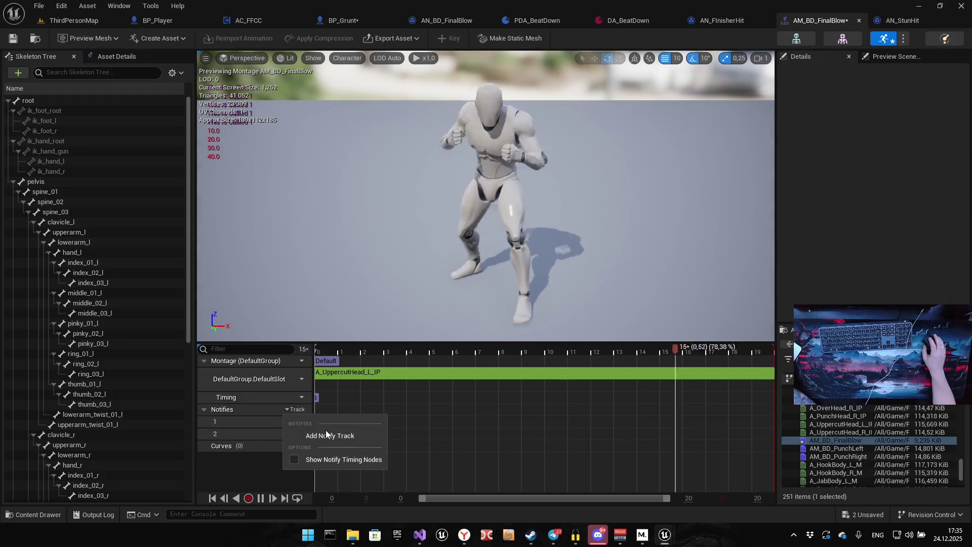
click(326, 435)
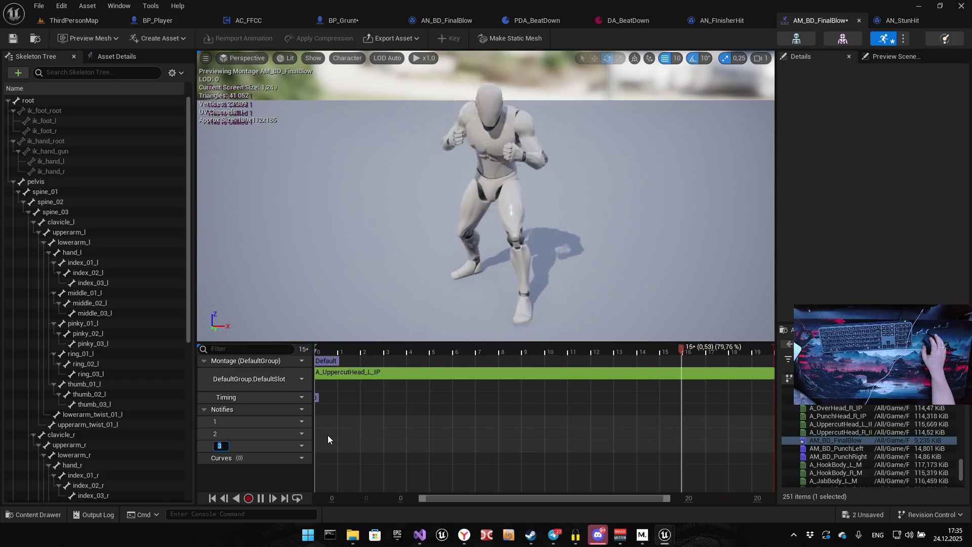
Place an ANS_BD_Teleport notify state on track 1 spanning frame 0 to about 8
right_click(340, 421)
mouse_move(394, 451)
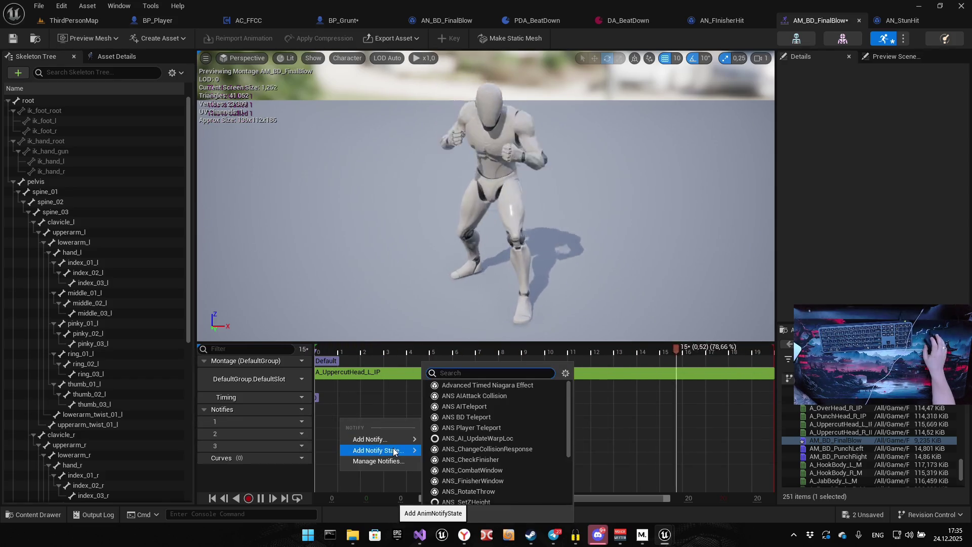
click(474, 417)
mouse_move(363, 422)
mouse_down()
mouse_move(529, 414)
mouse_move(494, 409)
mouse_move(507, 415)
mouse_up()
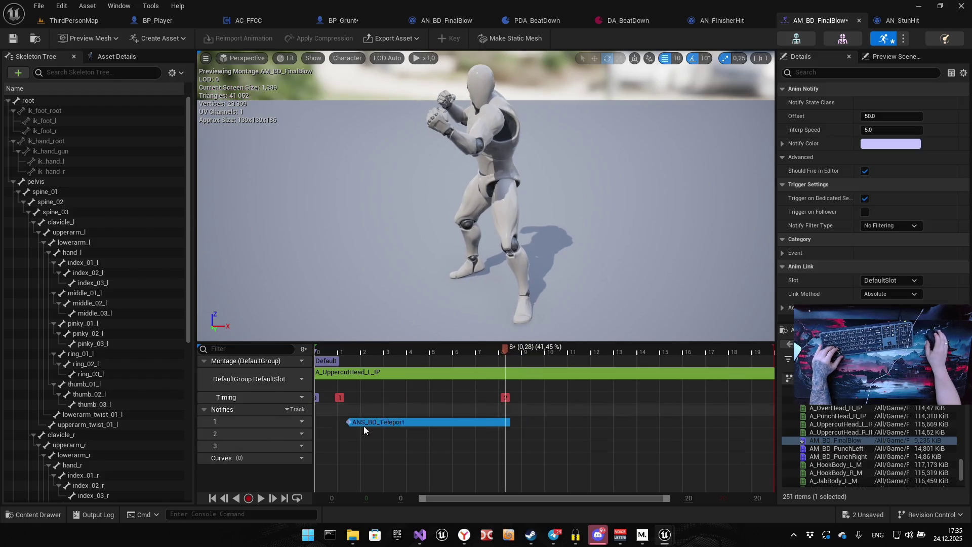
drag(348, 422, 321, 424)
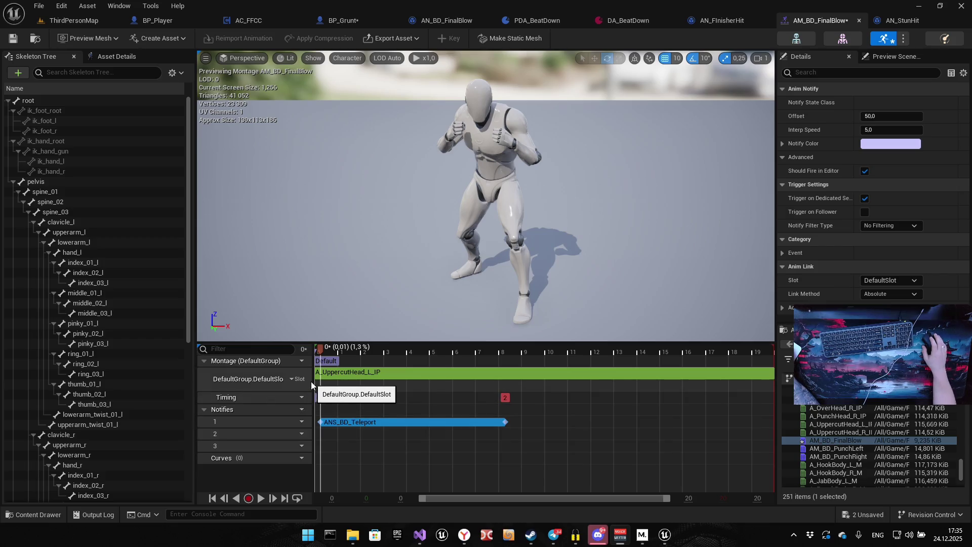
Set the ANS_BD_Teleport notify's Offset to 100 and Interp Speed to 15
right_click(355, 434)
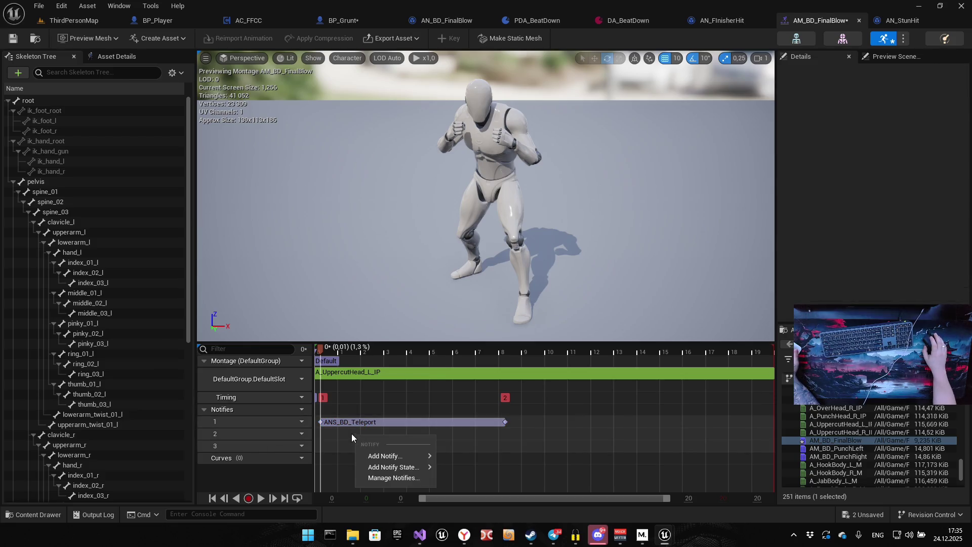
click(350, 421)
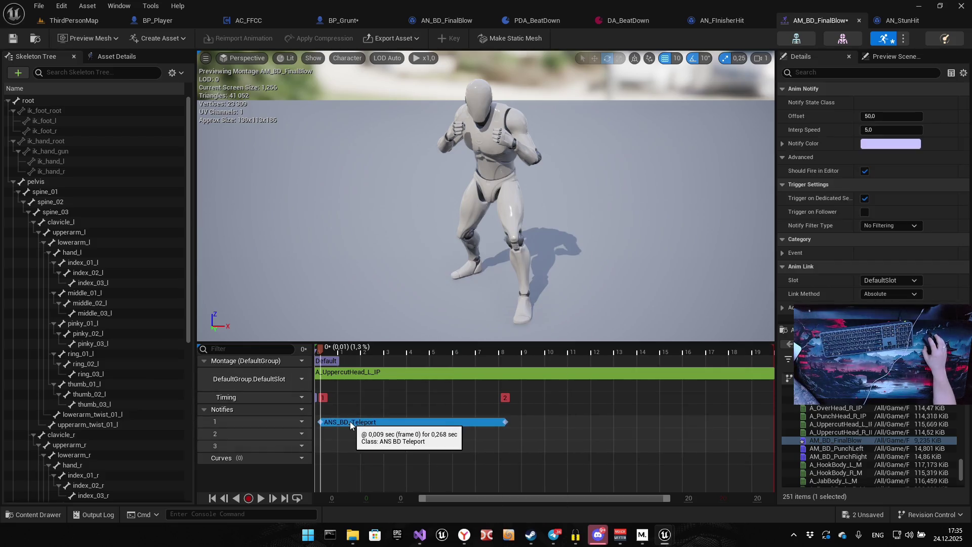
click(887, 115)
text(1)
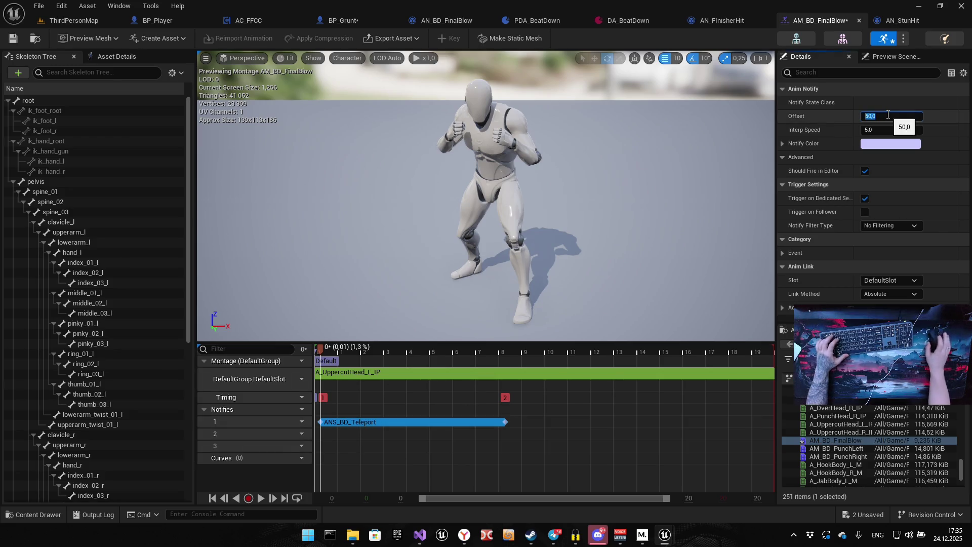
text(00)
click(882, 130)
text(1)
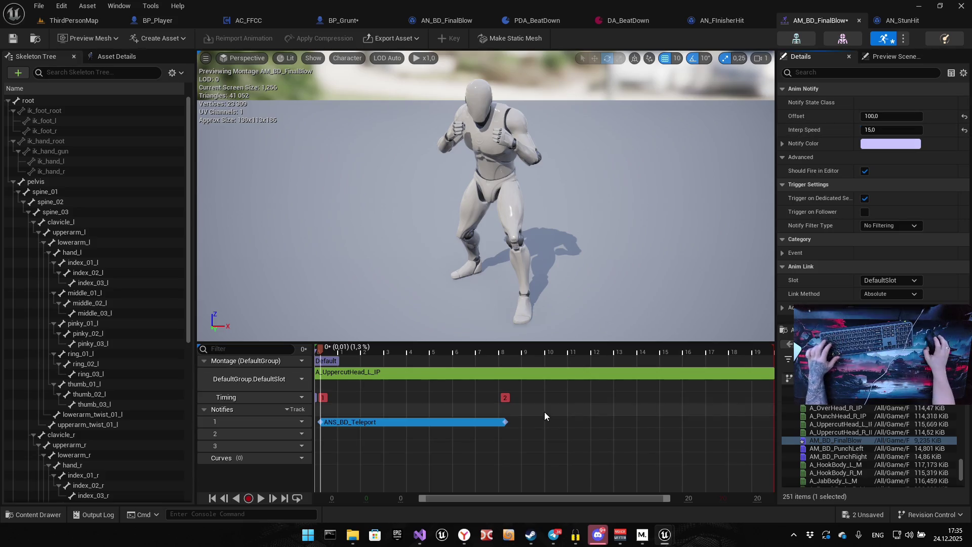
click(561, 420)
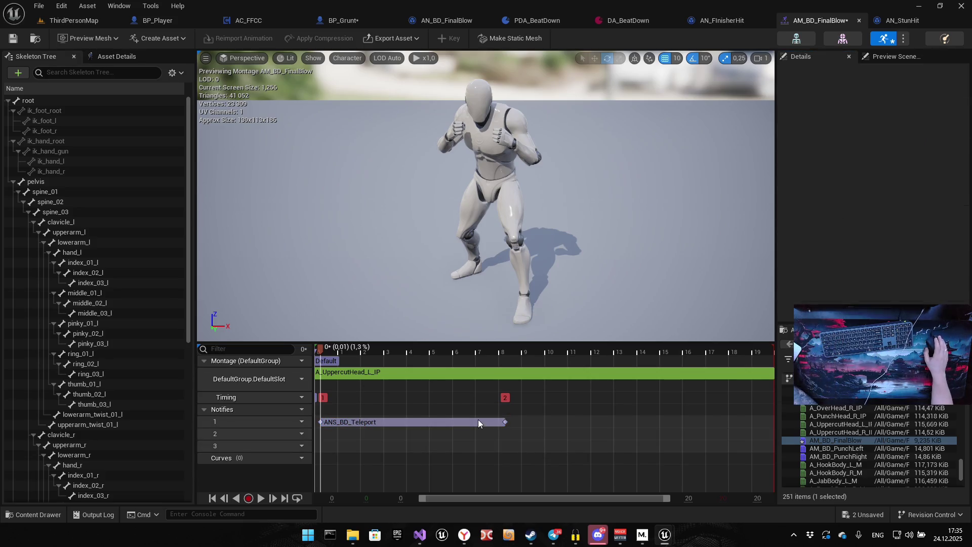
Add an ANS_CombatWindow notify state on track 2 starting at frame 0
right_click(368, 433)
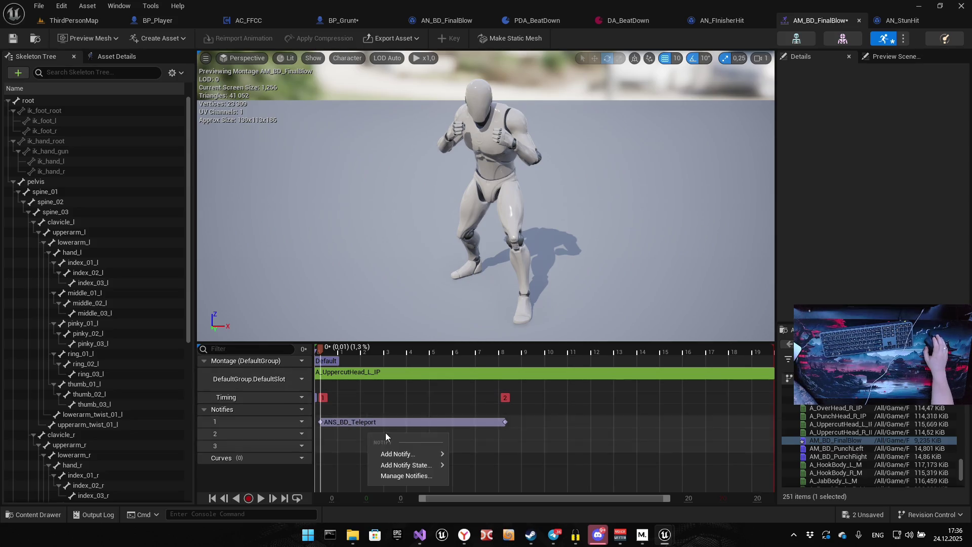
mouse_move(405, 465)
click(538, 470)
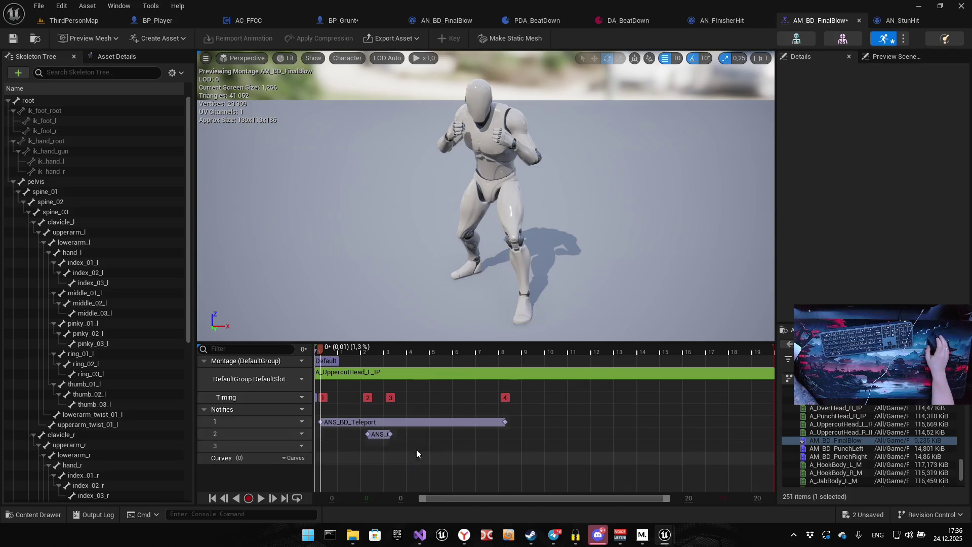
mouse_move(369, 434)
mouse_down()
mouse_move(320, 437)
mouse_move(582, 433)
mouse_move(544, 433)
mouse_up()
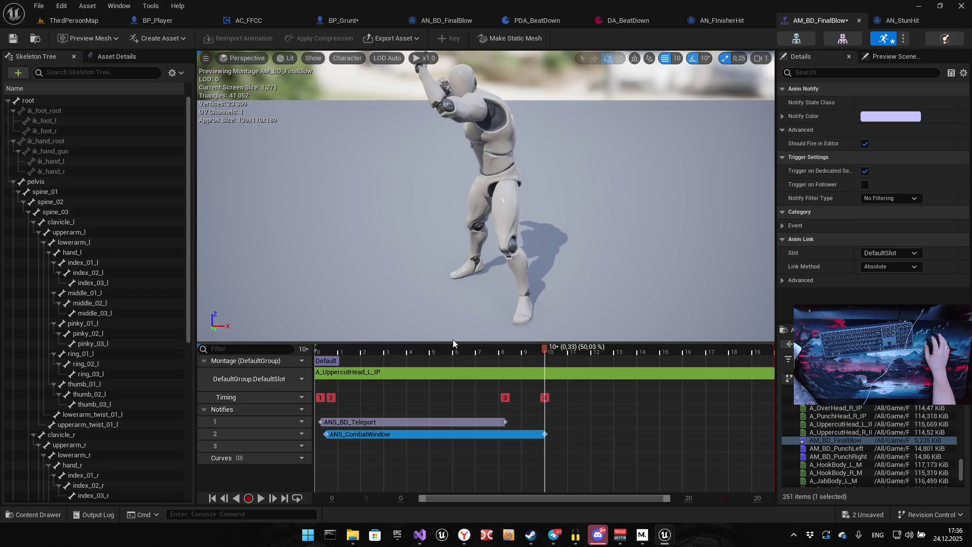
drag(329, 433, 319, 434)
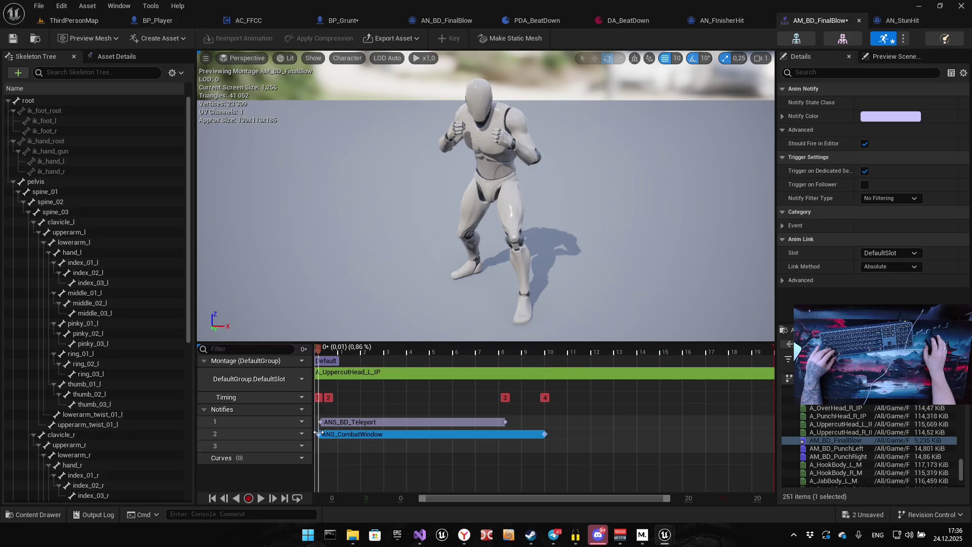
Remove the AN_StunHit notify mistakenly added to track 3
right_click(350, 445)
mouse_move(381, 466)
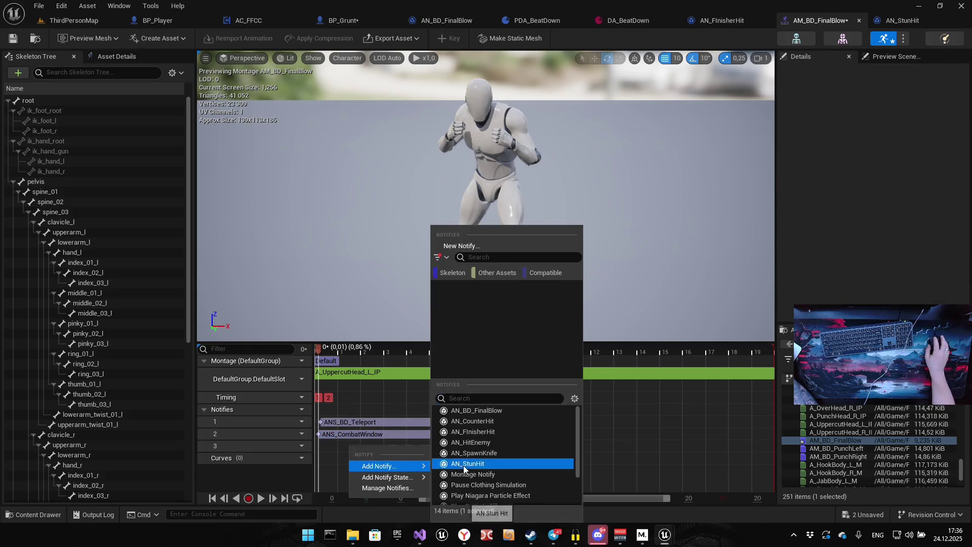
click(465, 464)
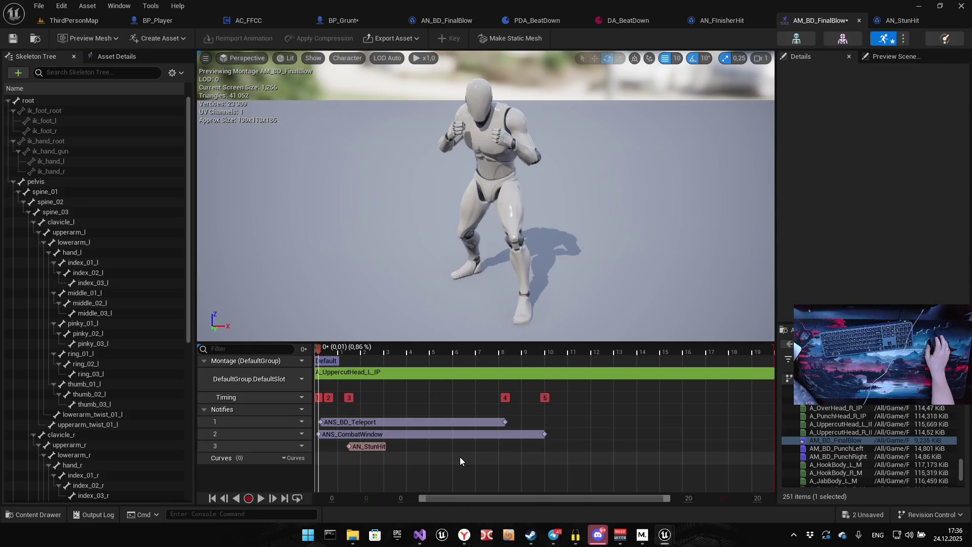
click(363, 445)
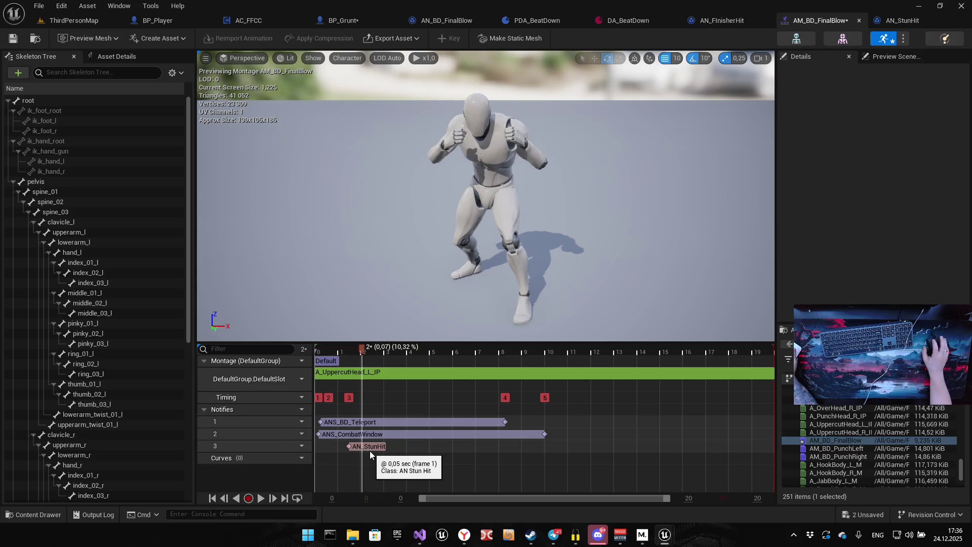
click(369, 447)
key(Delete)
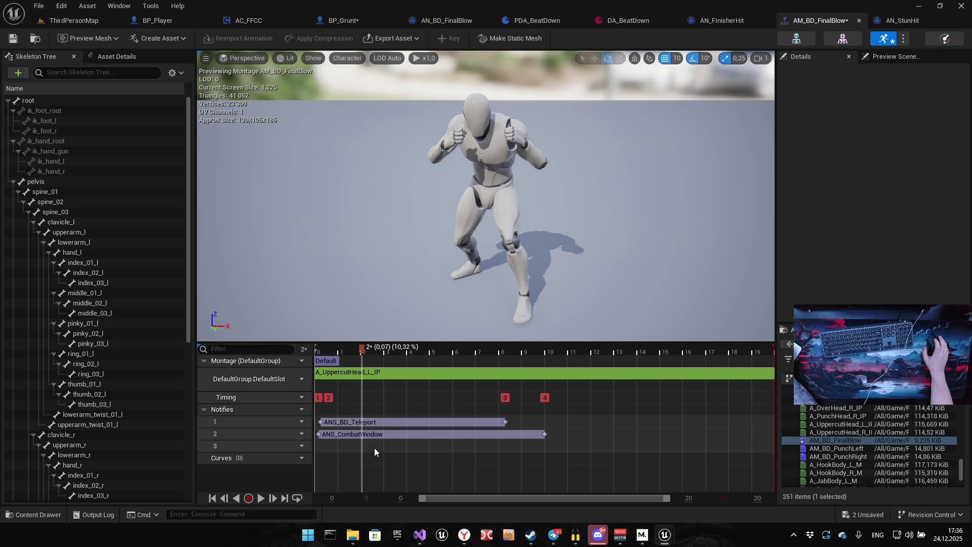
Place an AN_BD_FinalBlow notify on track 3 near frame 8 and save the montage
right_click(365, 448)
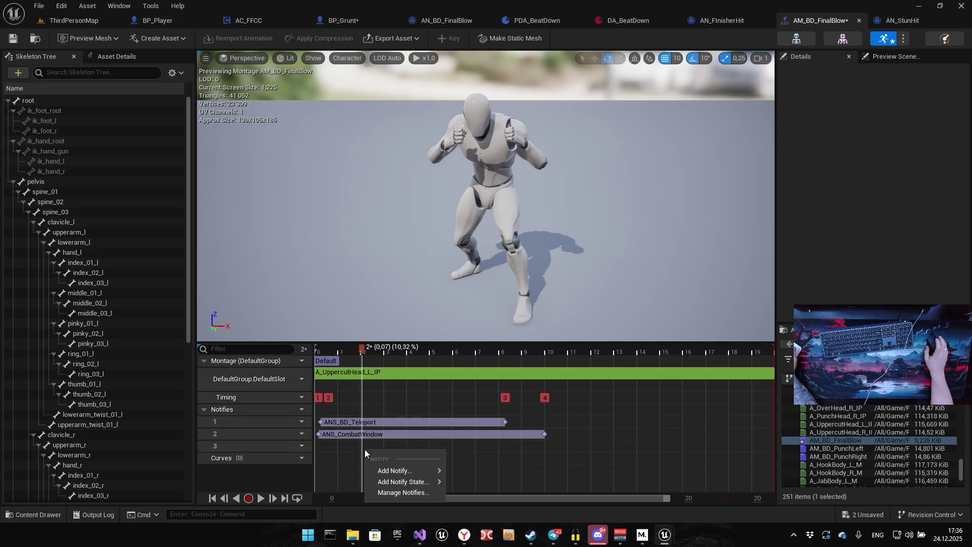
mouse_move(400, 471)
click(493, 410)
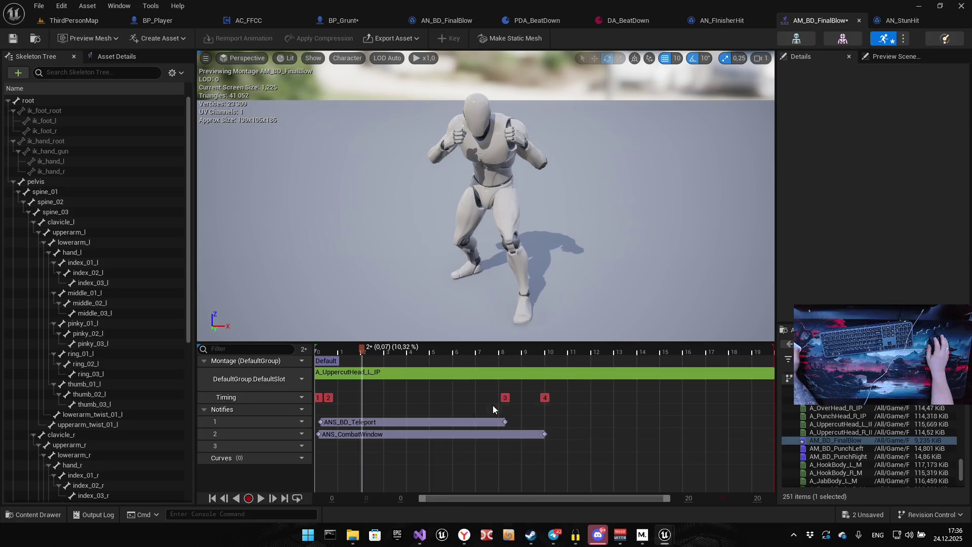
mouse_move(383, 449)
mouse_down()
mouse_move(515, 428)
mouse_move(519, 443)
mouse_move(508, 445)
mouse_up()
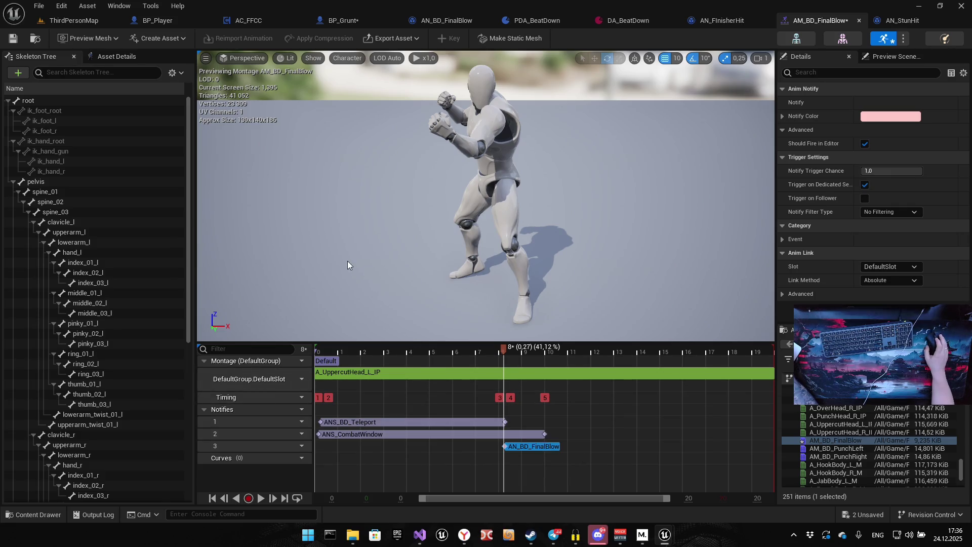
click(14, 38)
click(88, 21)
Playtest ThirdPersonMap, attacking grunts with F to build a x15 combo, then stop play
click(246, 39)
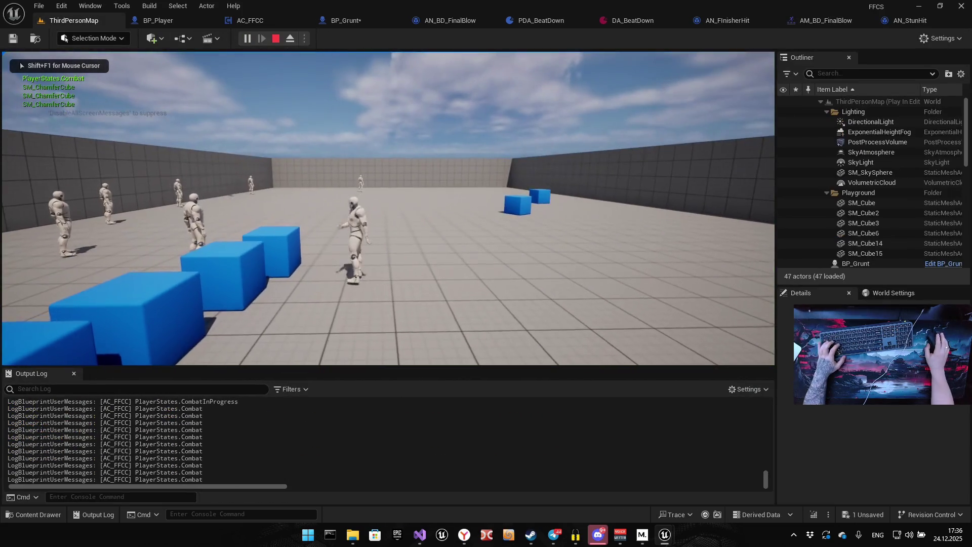
key(f)
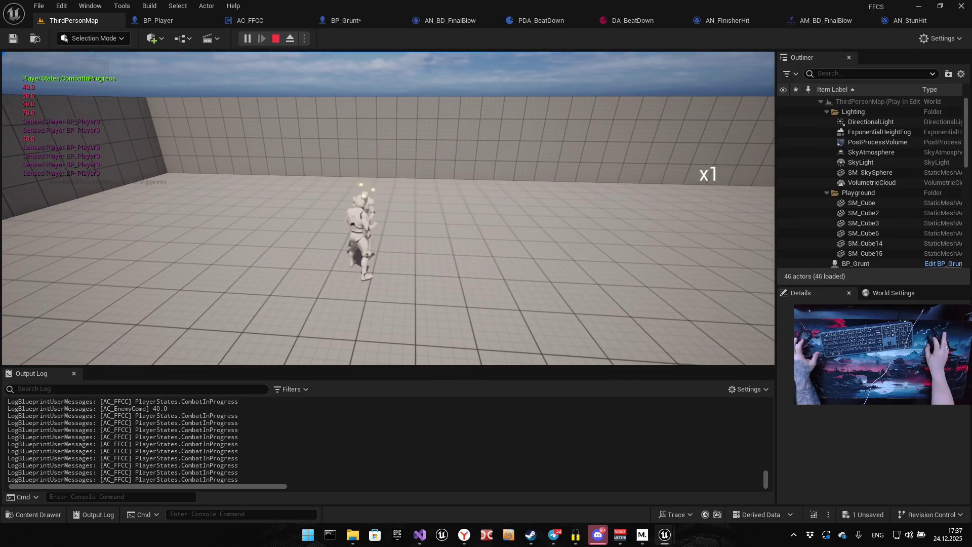
key(f)
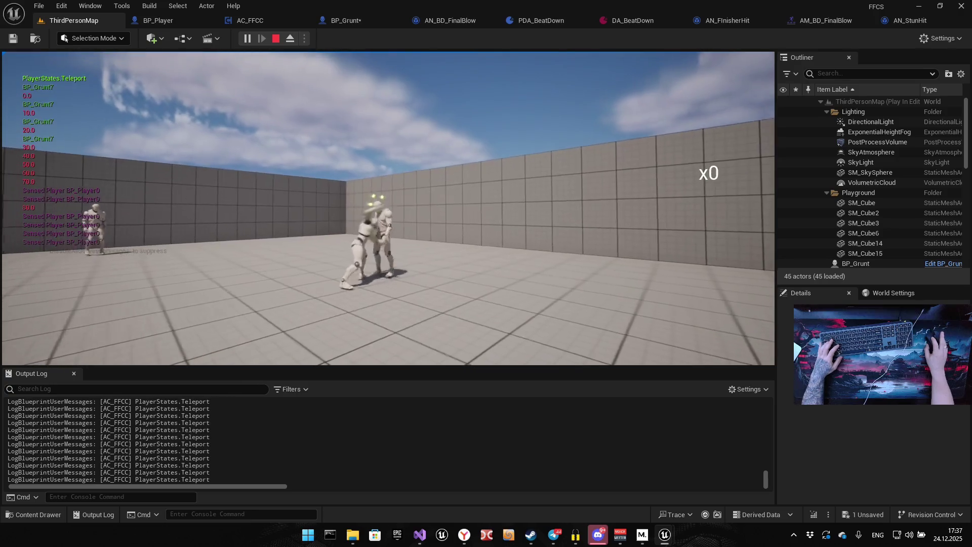
key(f)
key(f)
key(f)
key(f)
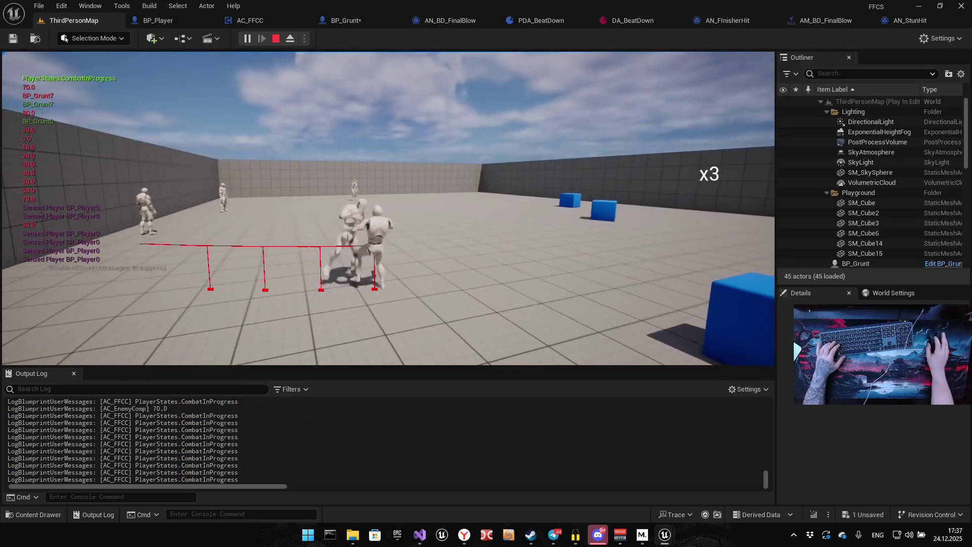
key(f)
key(f)
key(f)
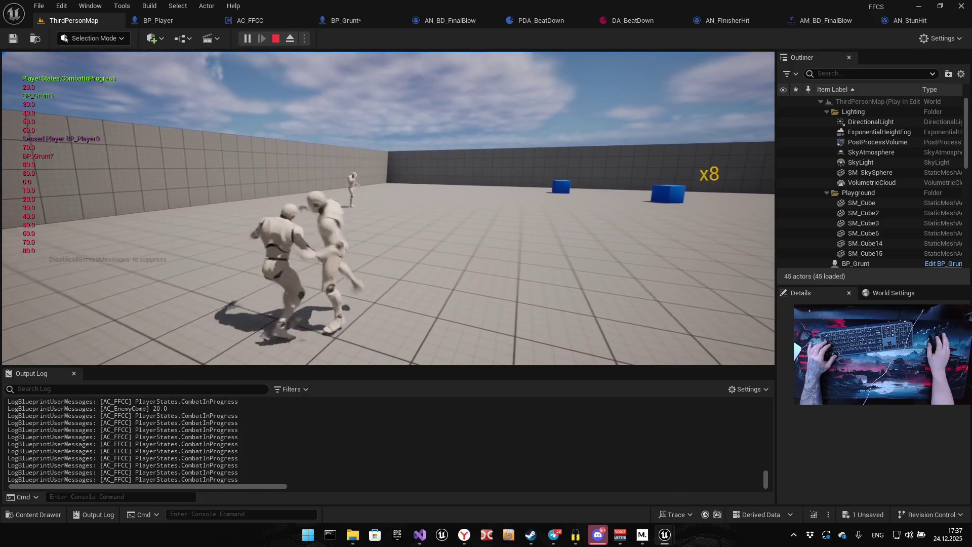
key(f)
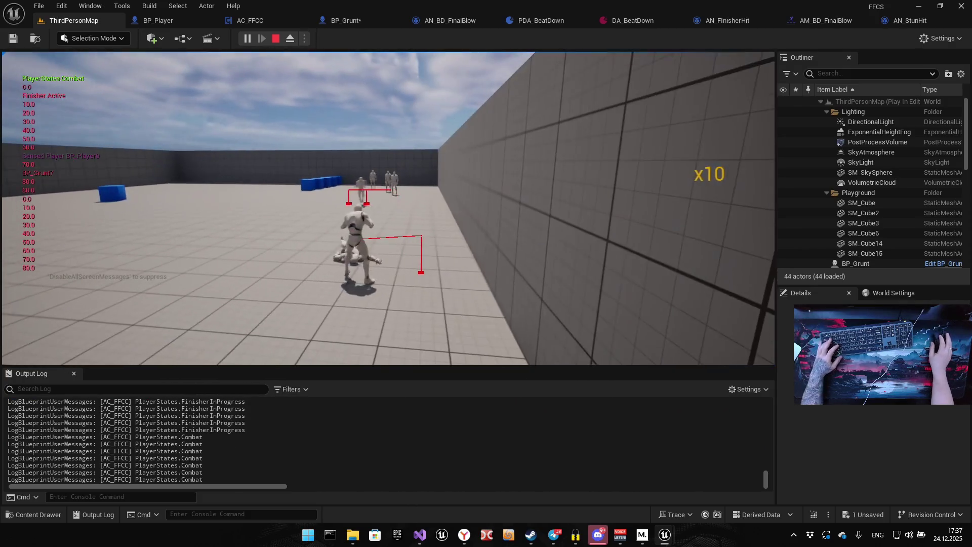
key(f)
key(f)
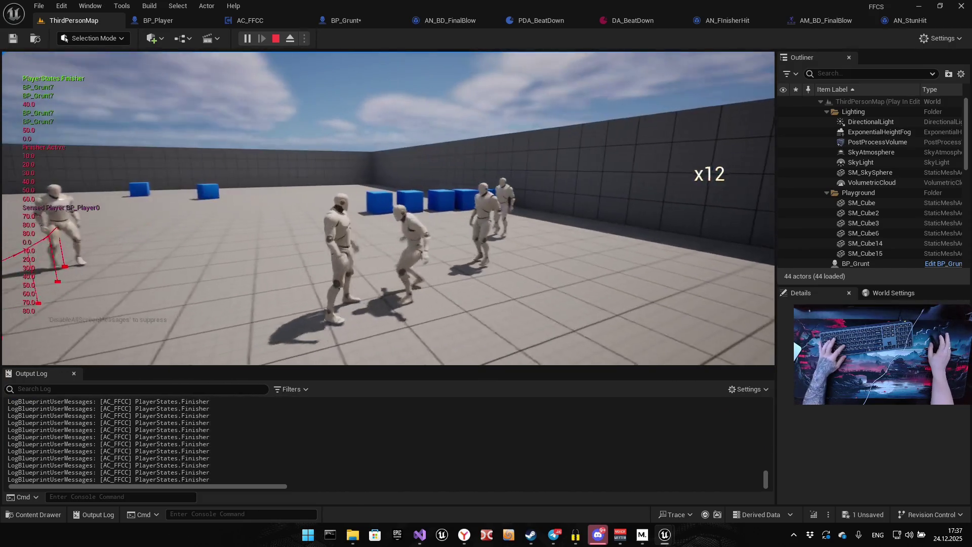
key(f)
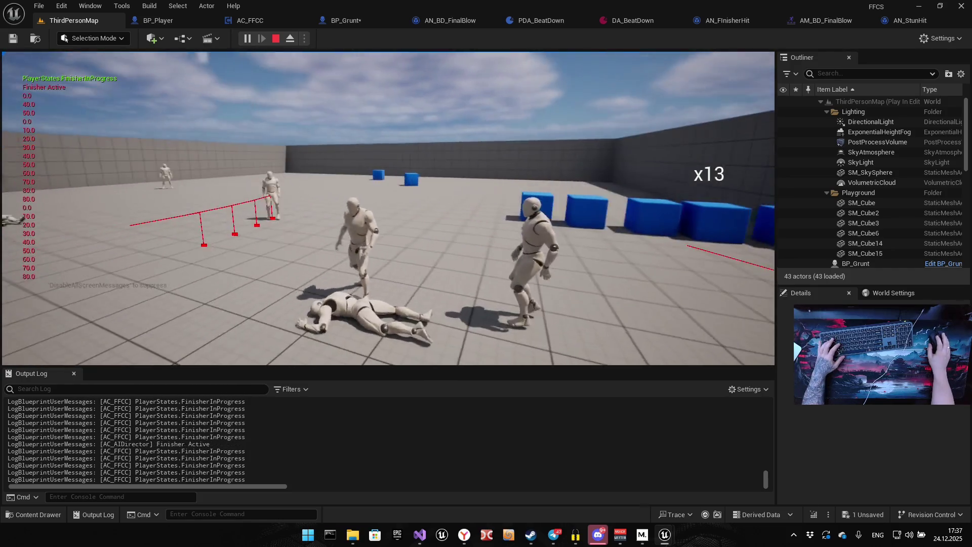
key(f)
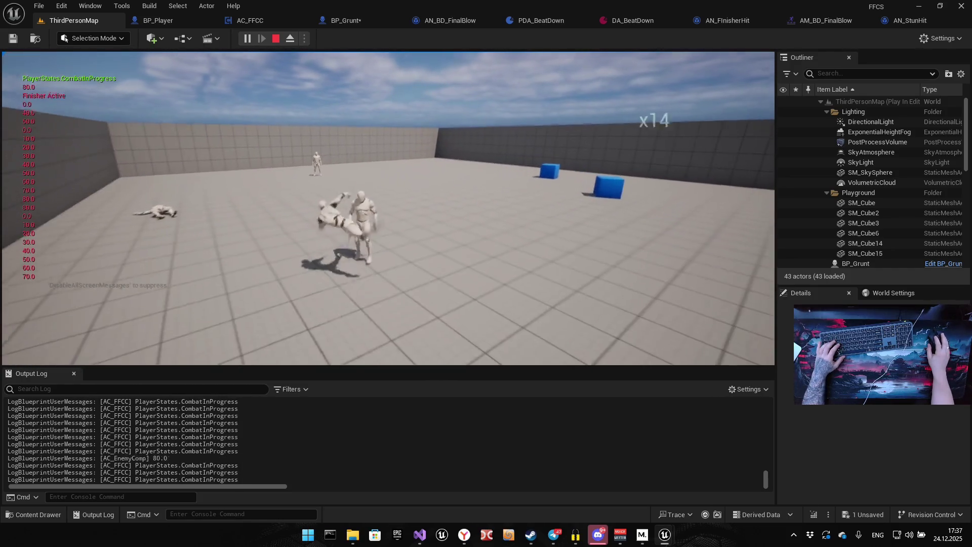
key(f)
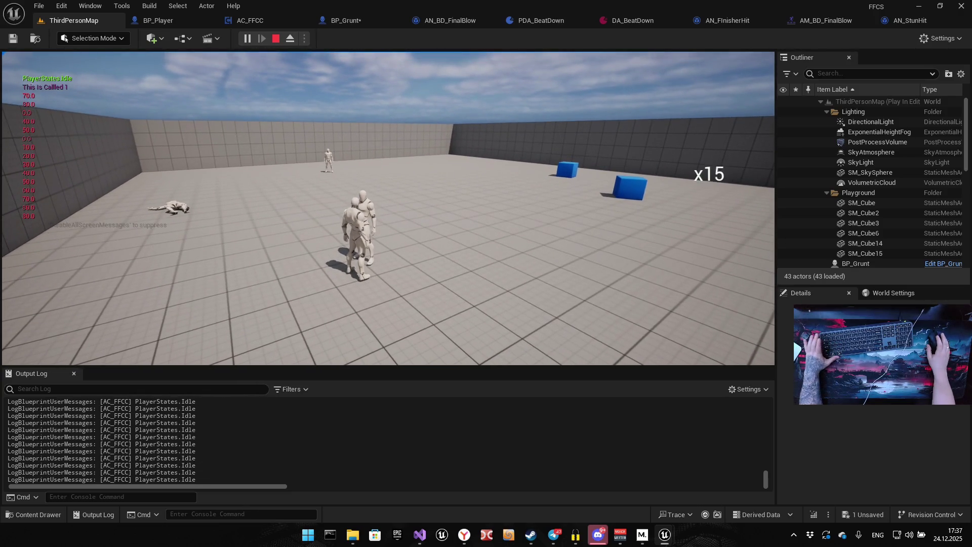
key(Escape)
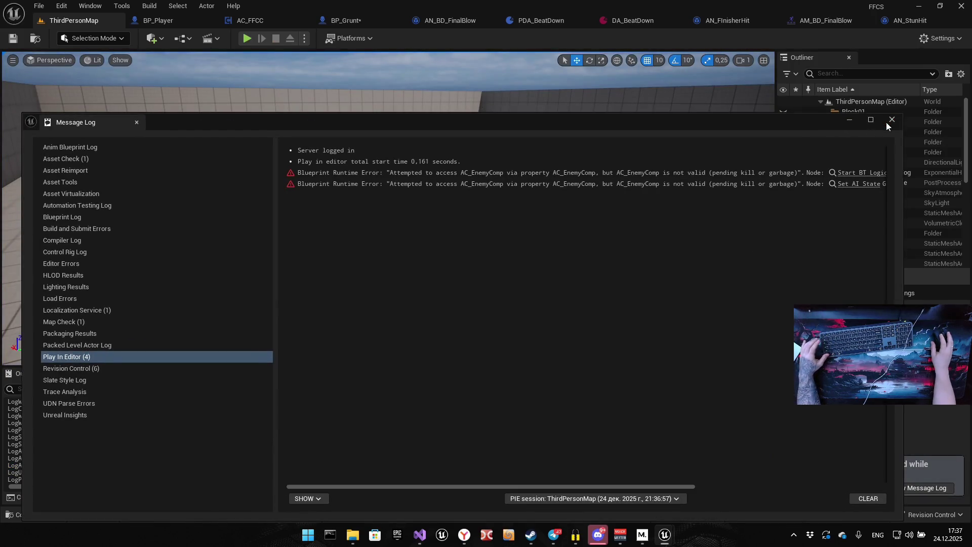
Close the runtime-error Message Log and fly the level camera toward the grunts
click(891, 120)
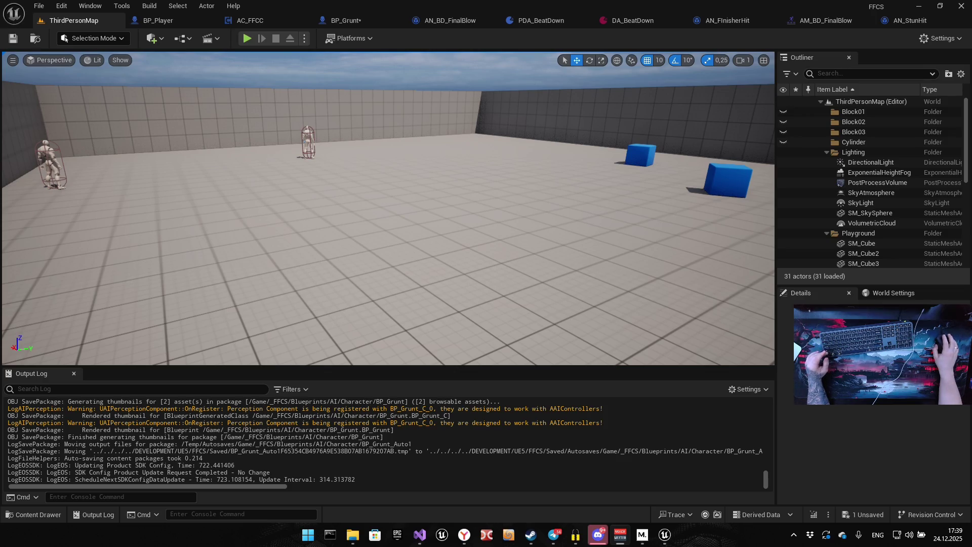
drag(385, 218, 405, 215)
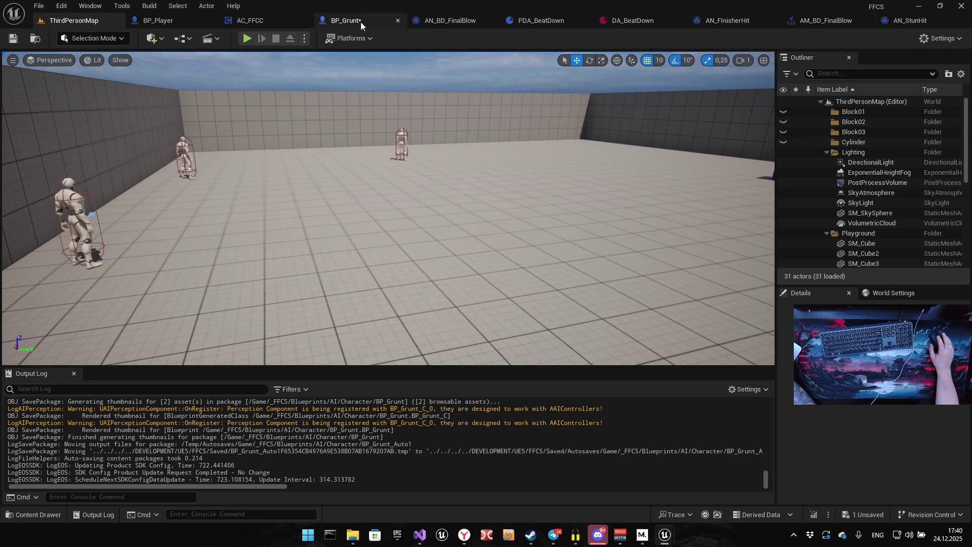
Inspect AN_FInisherHit and DA_BeatDown, finishing on the AM_BD_FinalBlow montage
click(704, 20)
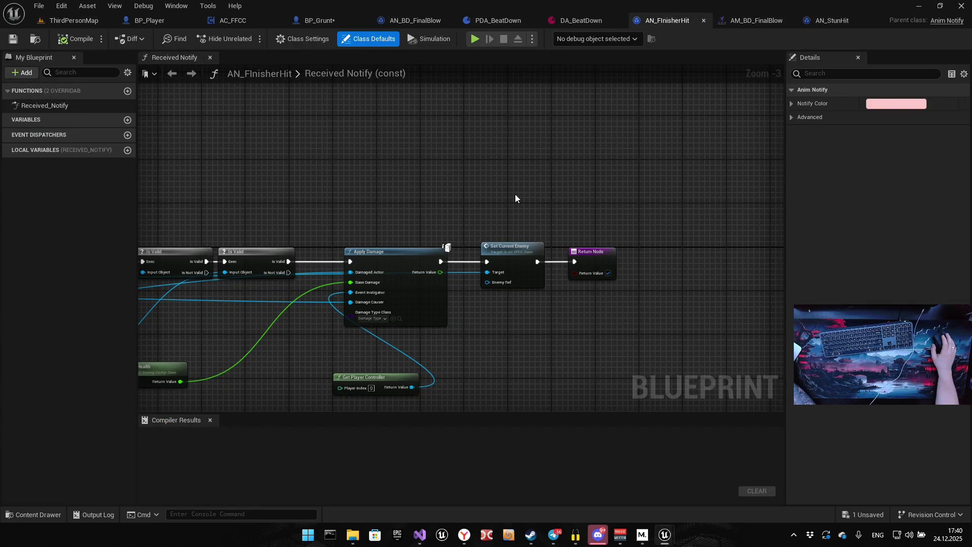
click(598, 20)
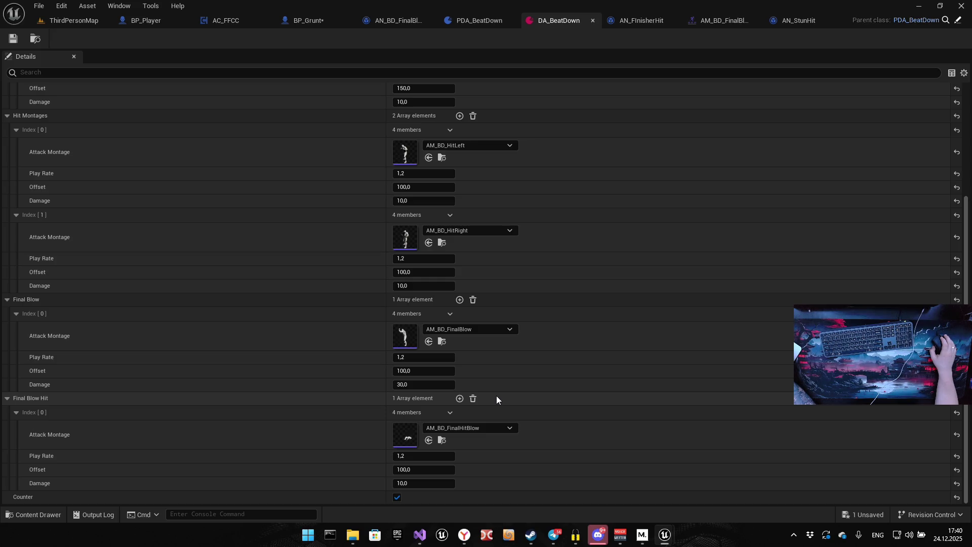
click(706, 23)
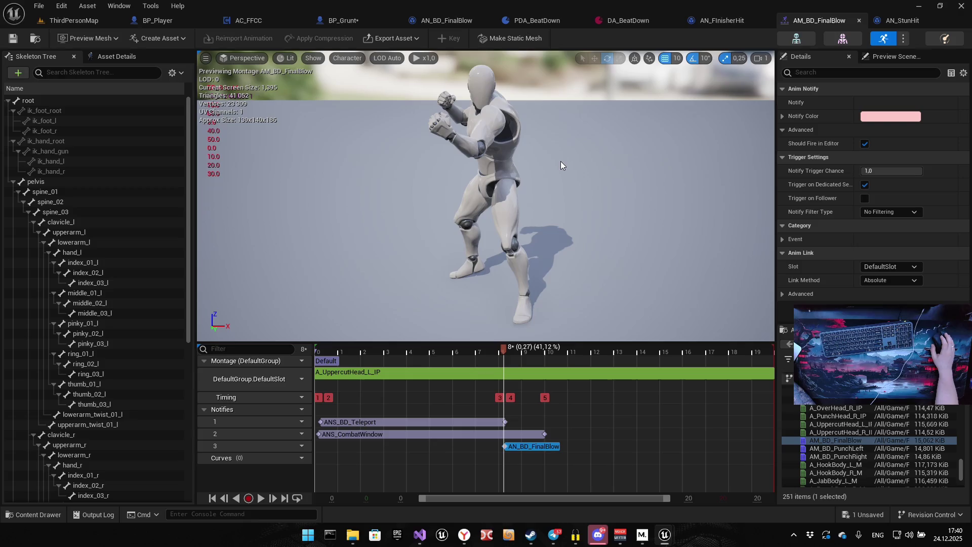
In AN_BD_FinalBlow, move the DA Beat Down getter lower, rearrange nodes, and save
click(455, 22)
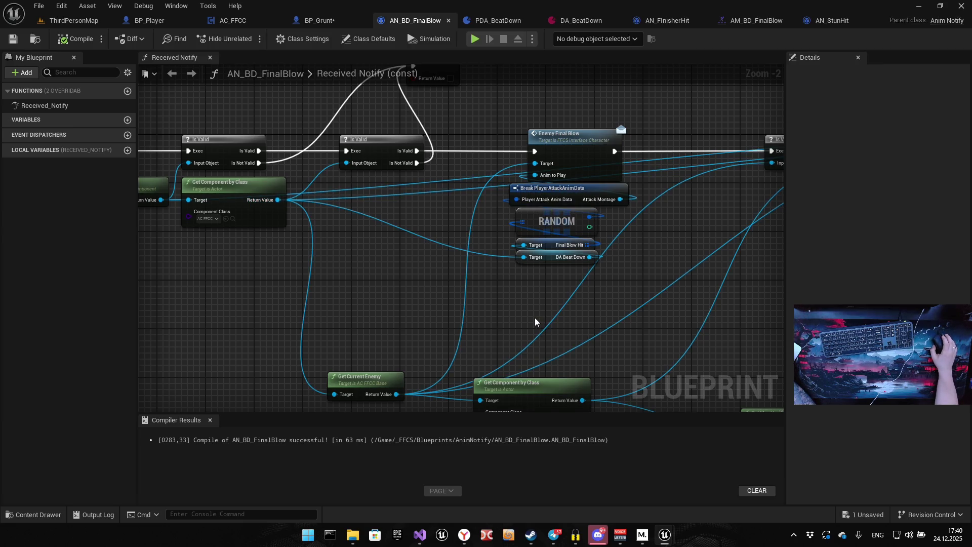
scroll(566, 306, up, 2)
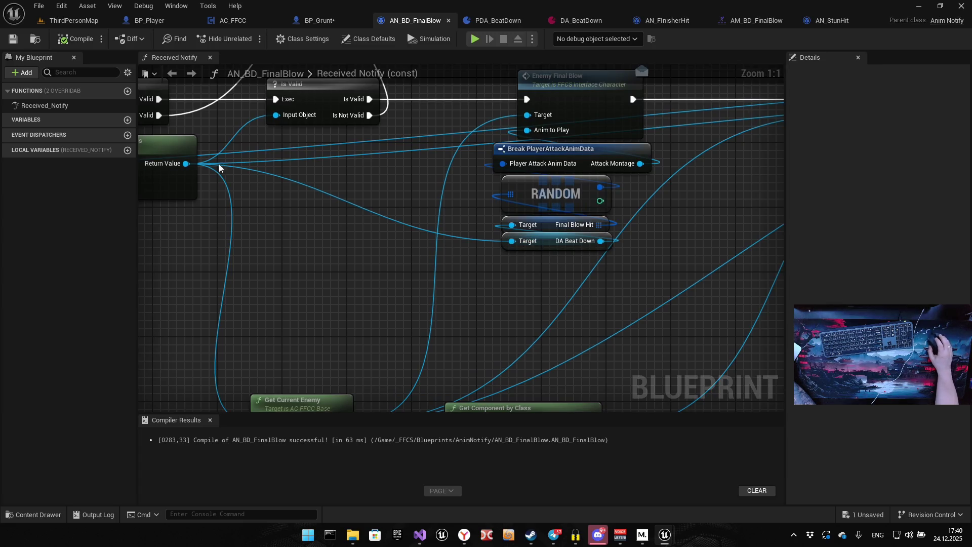
mouse_move(186, 163)
mouse_down()
mouse_move(494, 236)
mouse_move(517, 226)
mouse_up()
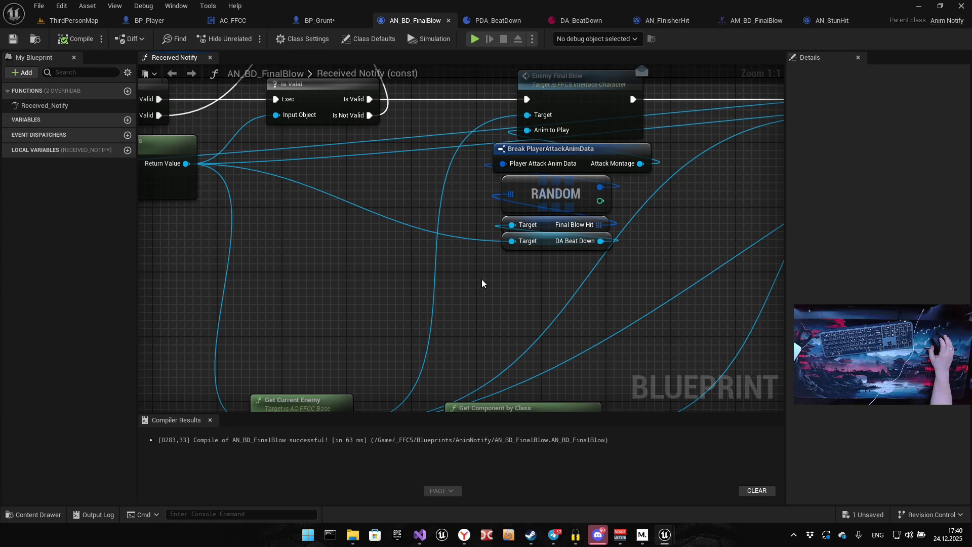
drag(546, 242, 538, 283)
mouse_move(486, 266)
mouse_down()
mouse_move(527, 304)
mouse_move(342, 200)
mouse_up()
drag(311, 280, 356, 308)
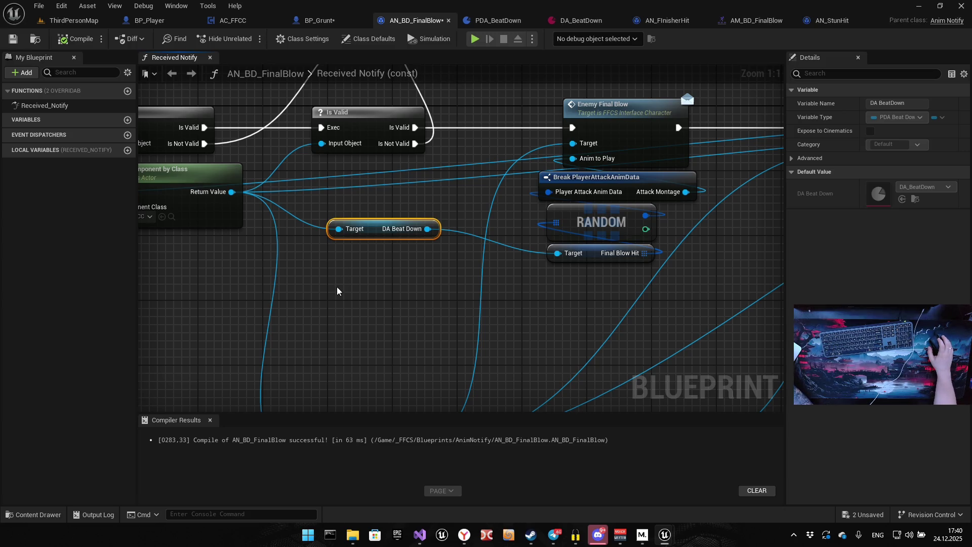
click(19, 42)
click(316, 20)
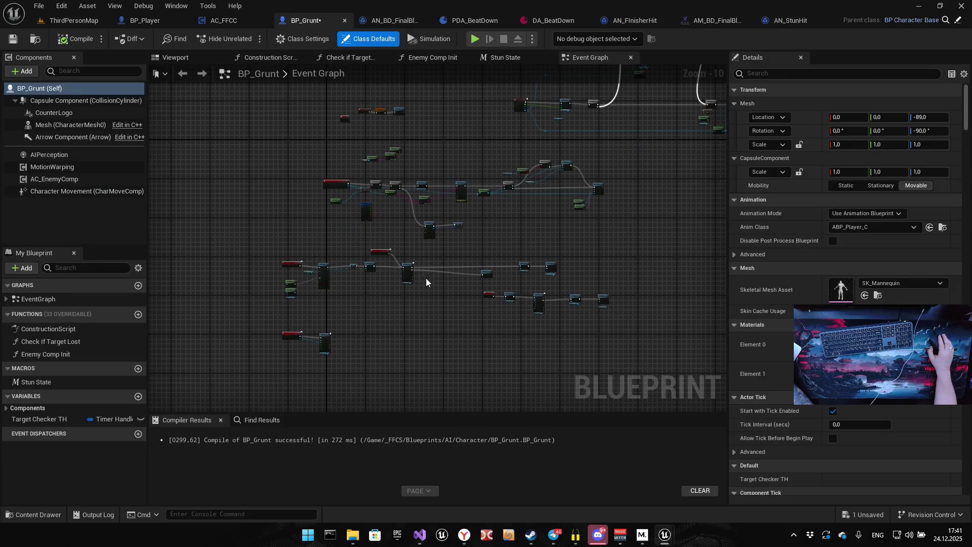
Set BP_Grunt's Play Montage Play Rate to 1,2
scroll(332, 340, up, 5)
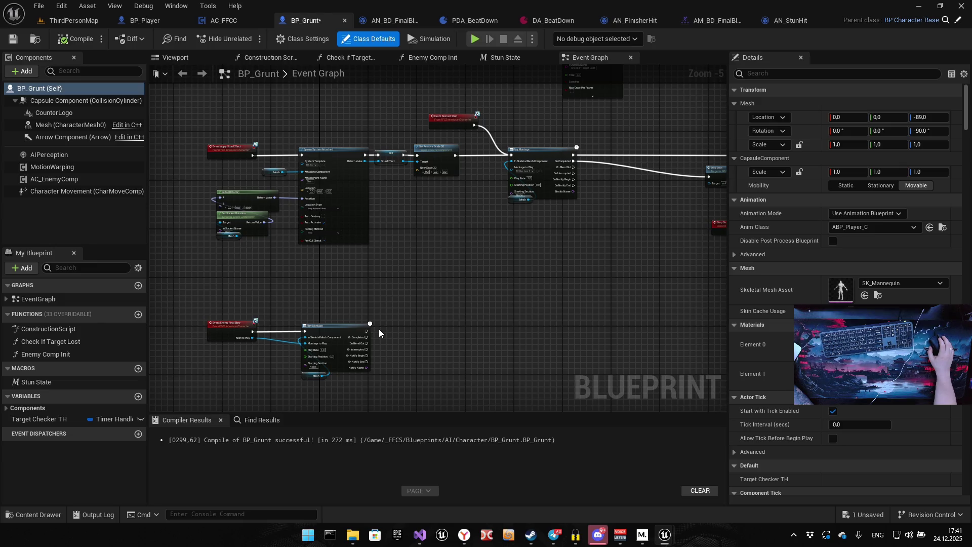
scroll(354, 347, up, 5)
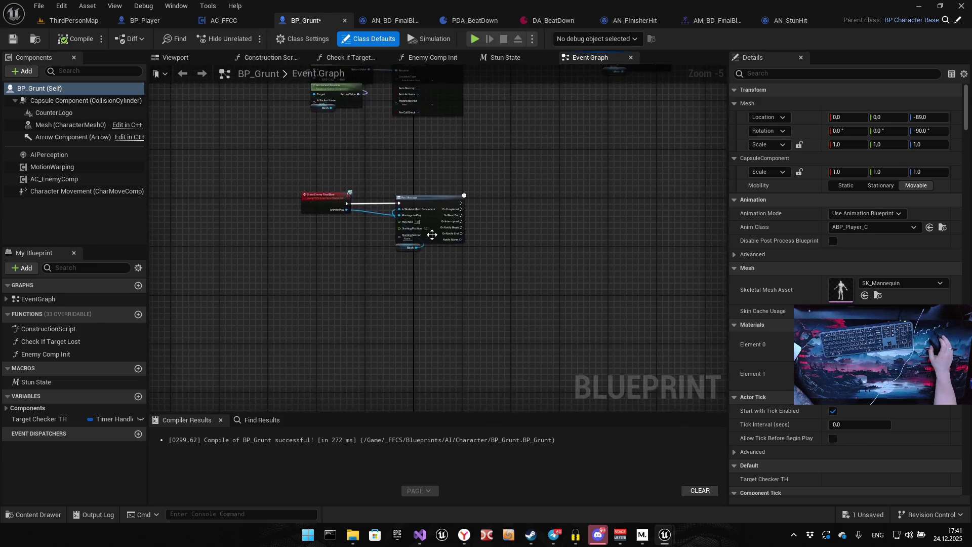
text(1,2)
key(Return)
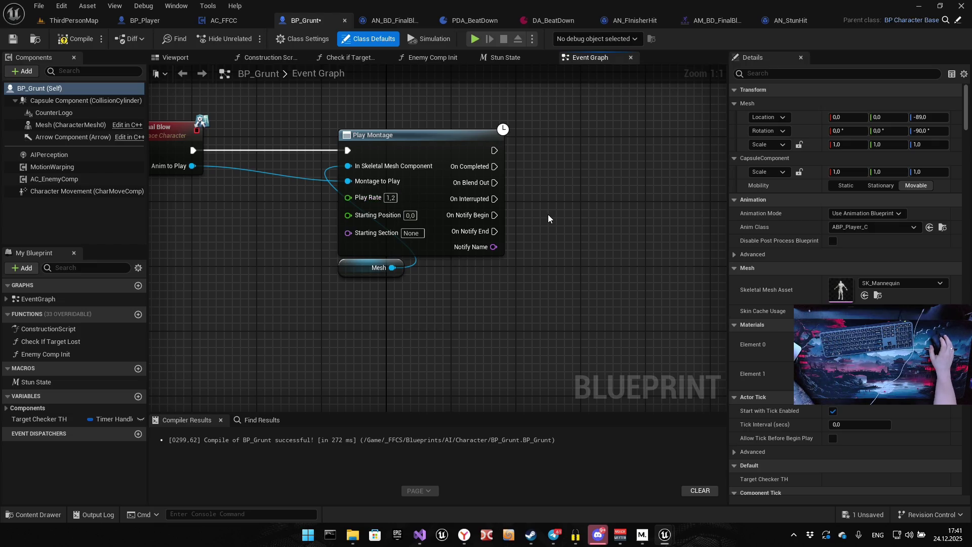
Insert a Print String printing 'Grunt' after the Enemy Final Blow event and compile
mouse_move(391, 190)
mouse_down()
mouse_move(609, 205)
mouse_move(648, 251)
mouse_move(270, 182)
mouse_up()
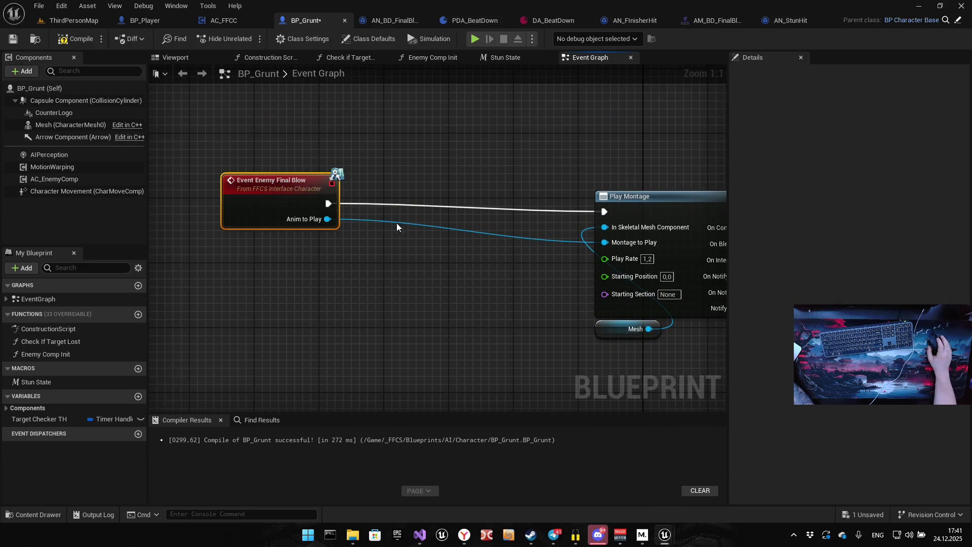
drag(245, 224, 321, 200)
text(print)
key(Return)
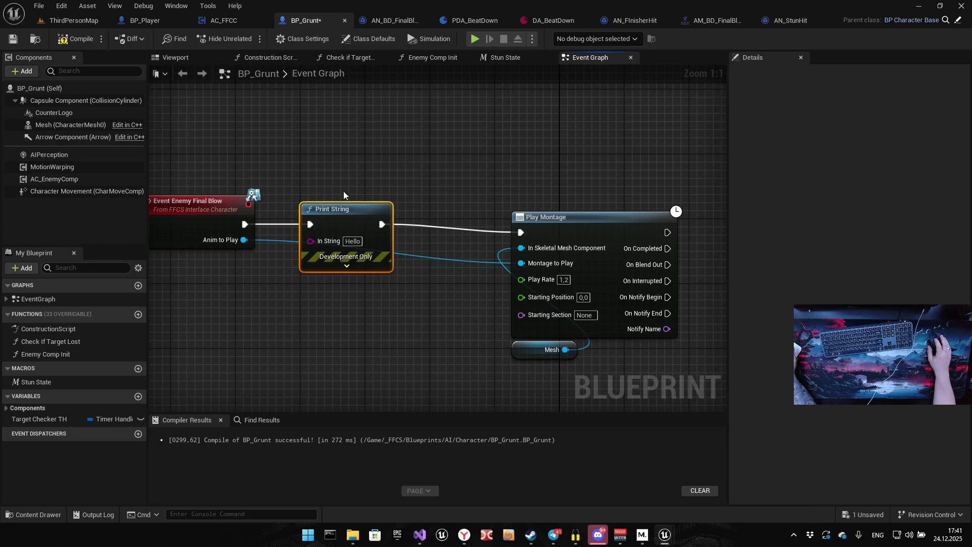
click(353, 241)
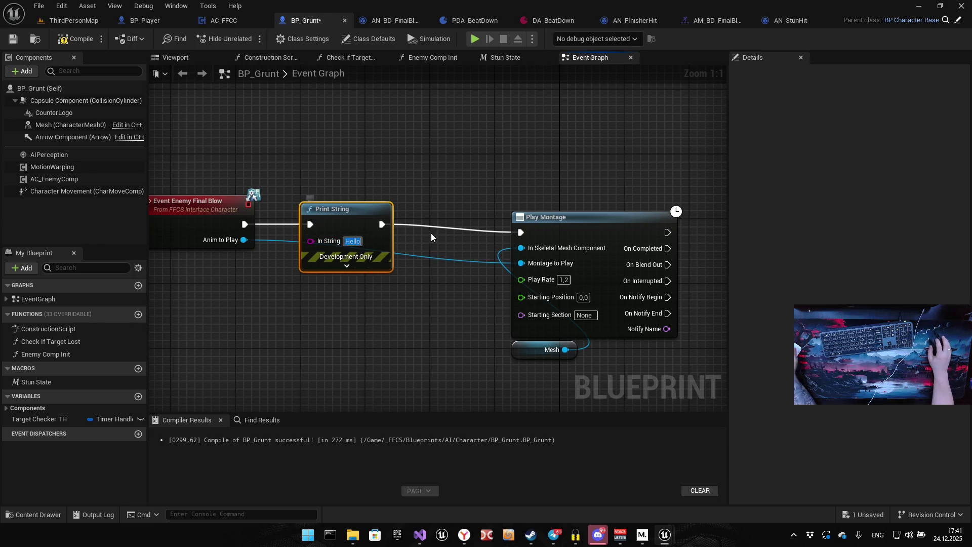
text(Grunt)
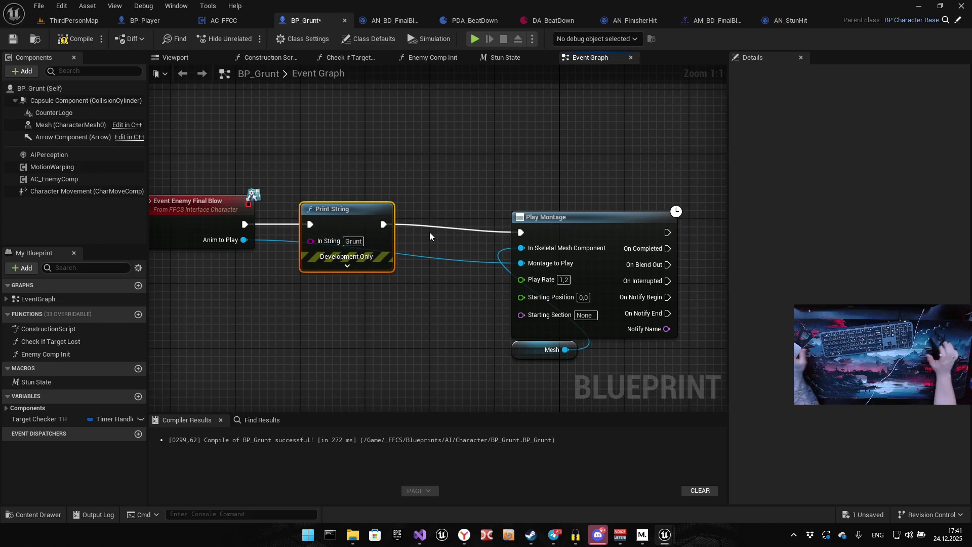
click(75, 39)
Play-test the Grunt finisher by running at the grunt group and comboing attacks, then end the session
click(475, 39)
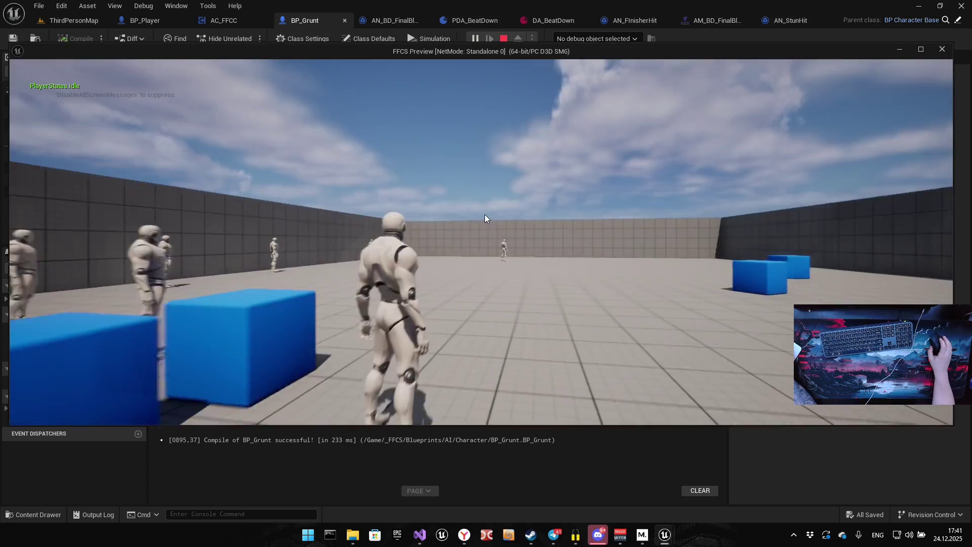
click(485, 241)
key(w)
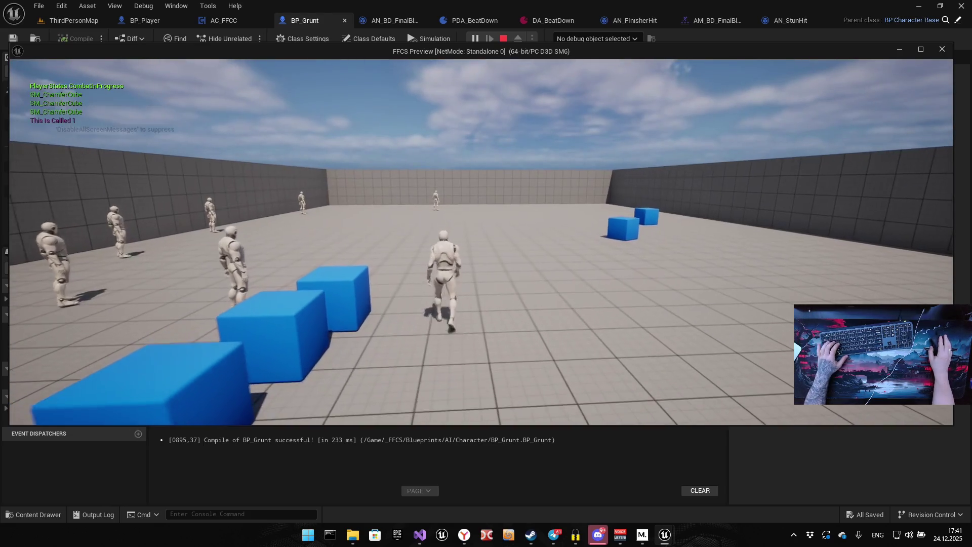
click(485, 241)
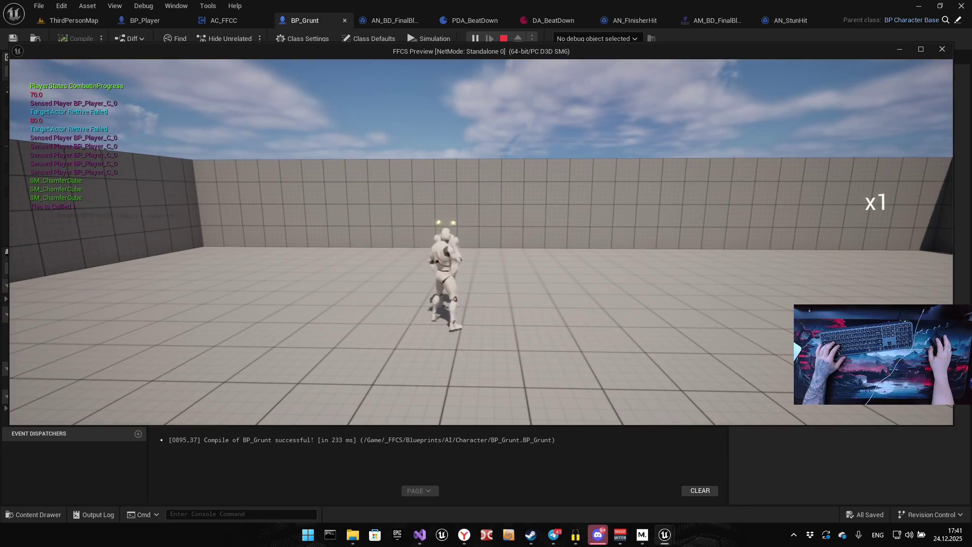
click(485, 241)
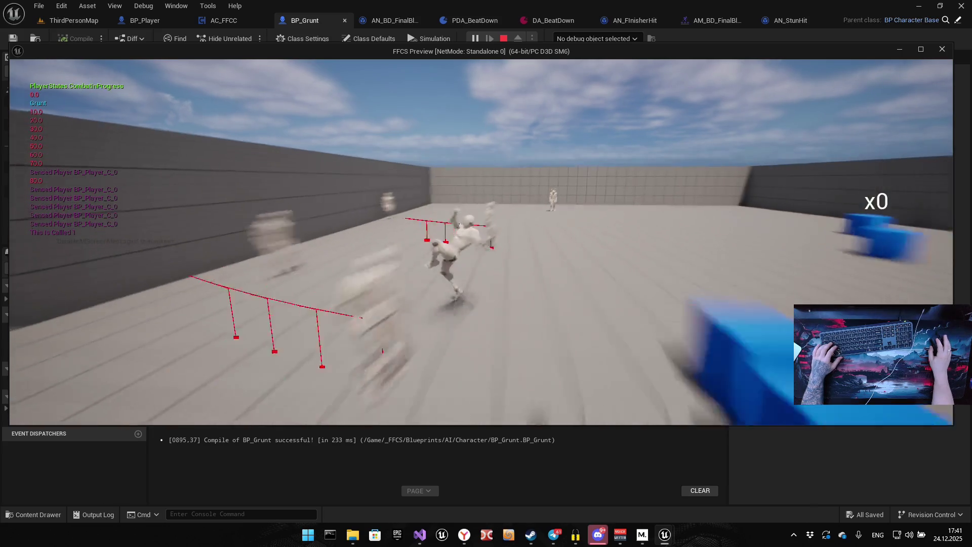
click(485, 241)
click(485, 241)
click(485, 241)
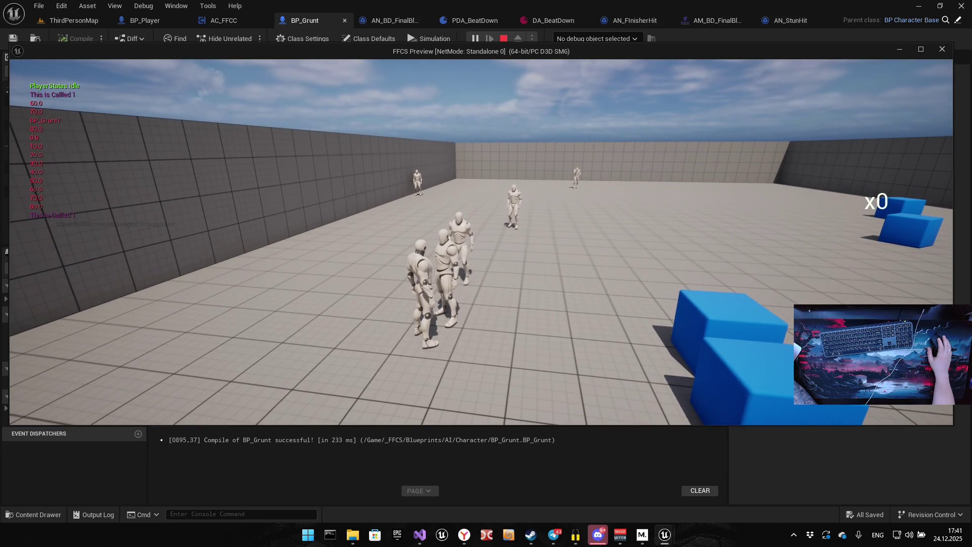
click(482, 242)
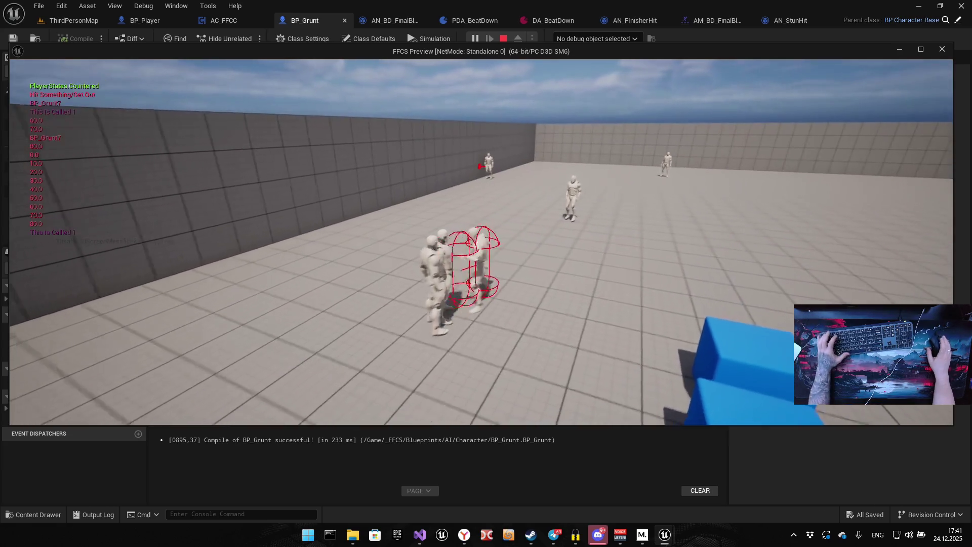
key(Escape)
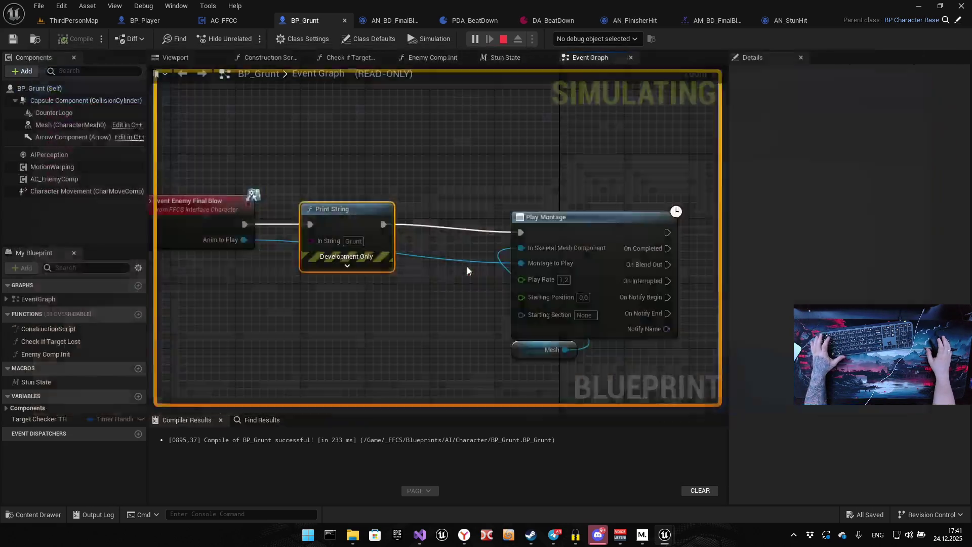
click(891, 120)
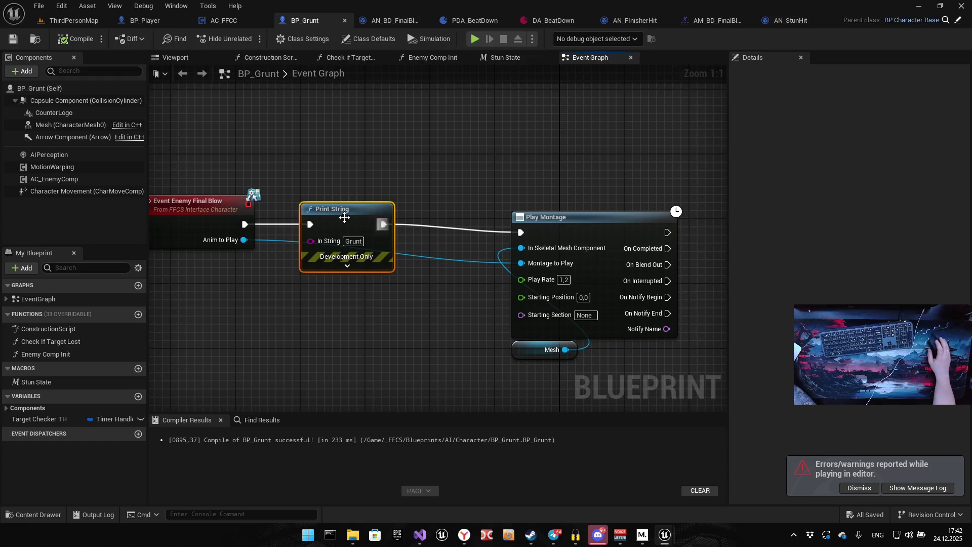
drag(242, 224, 520, 232)
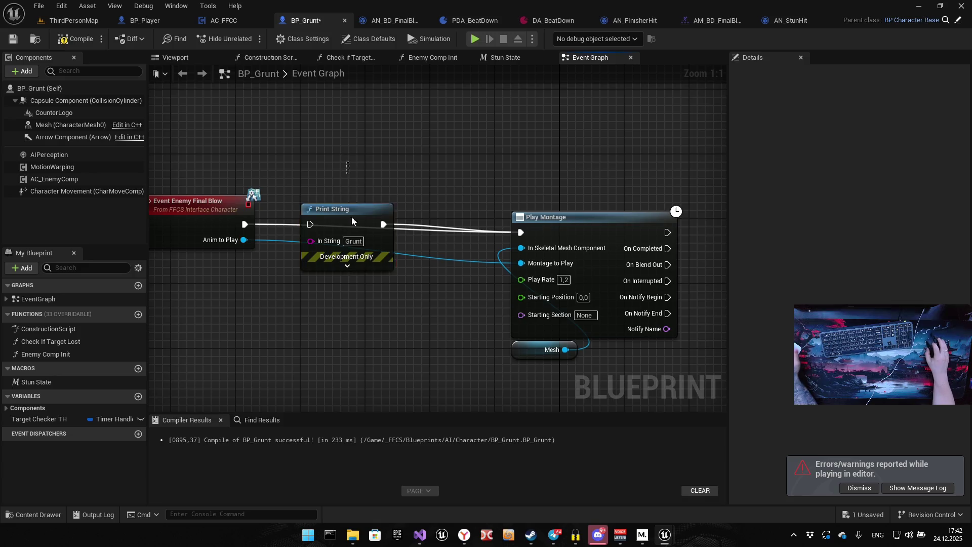
key(Delete)
mouse_move(223, 200)
mouse_down()
mouse_move(239, 216)
mouse_move(247, 209)
mouse_up()
mouse_move(547, 159)
mouse_down()
mouse_move(340, 170)
mouse_move(340, 327)
mouse_move(347, 335)
mouse_move(354, 312)
mouse_move(373, 369)
mouse_move(466, 269)
mouse_move(285, 286)
mouse_up()
scroll(326, 178, down, 9)
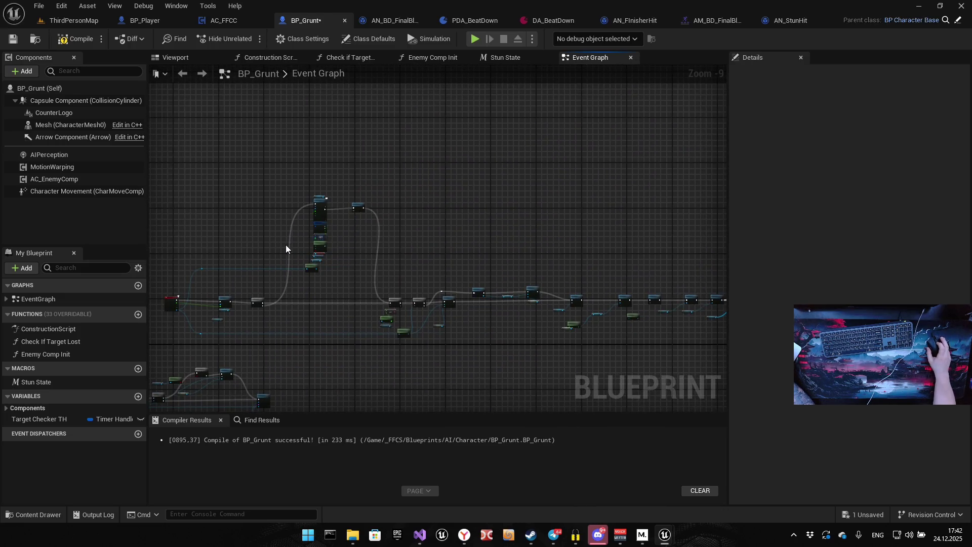
scroll(300, 250, up, 6)
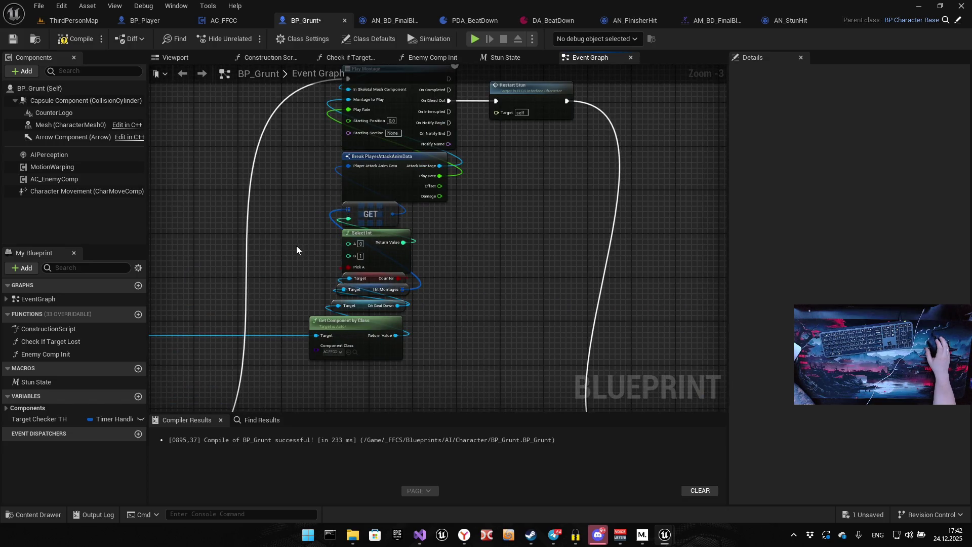
drag(256, 293, 382, 148)
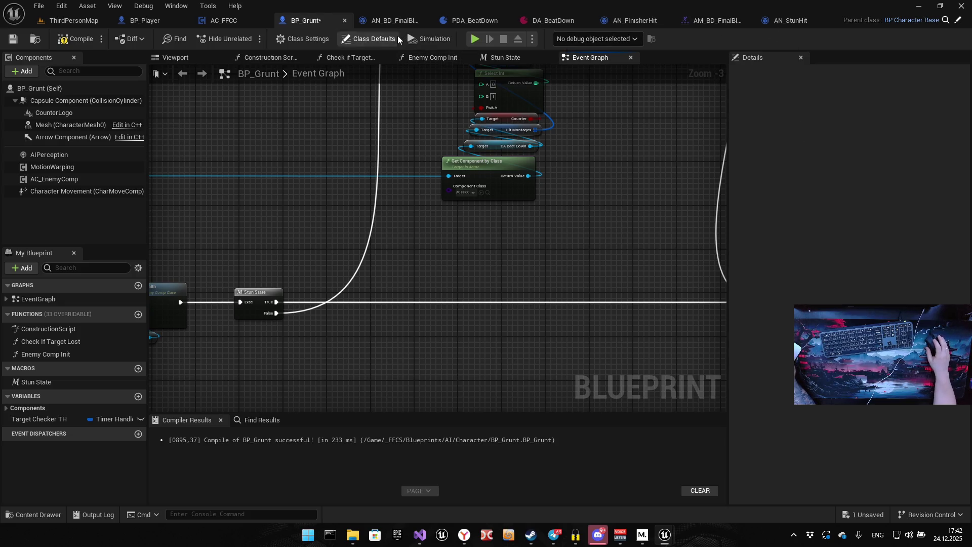
click(721, 21)
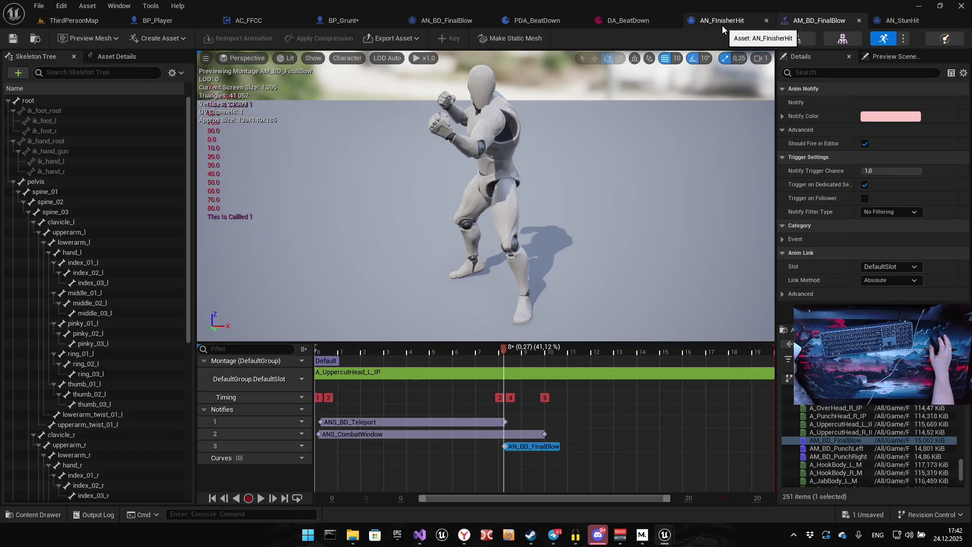
In AN_BD_FinalBlow's notify graph, move Get Player Controller up next to Apply Damage
click(445, 23)
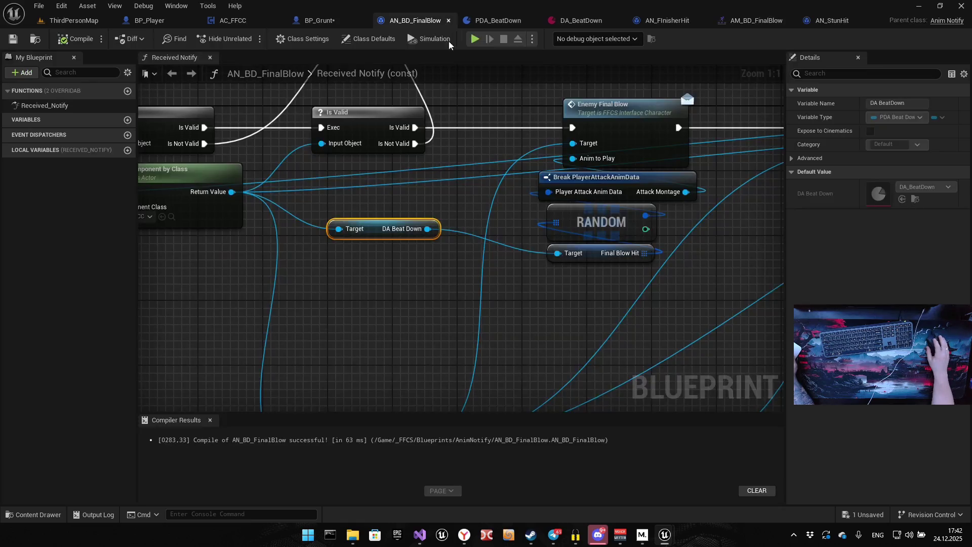
drag(474, 254, 380, 280)
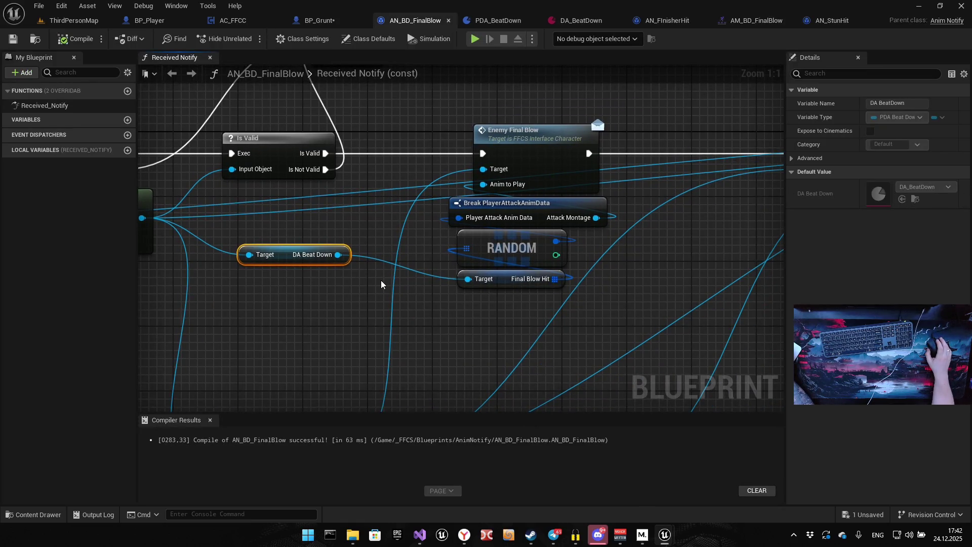
scroll(489, 246, down, 5)
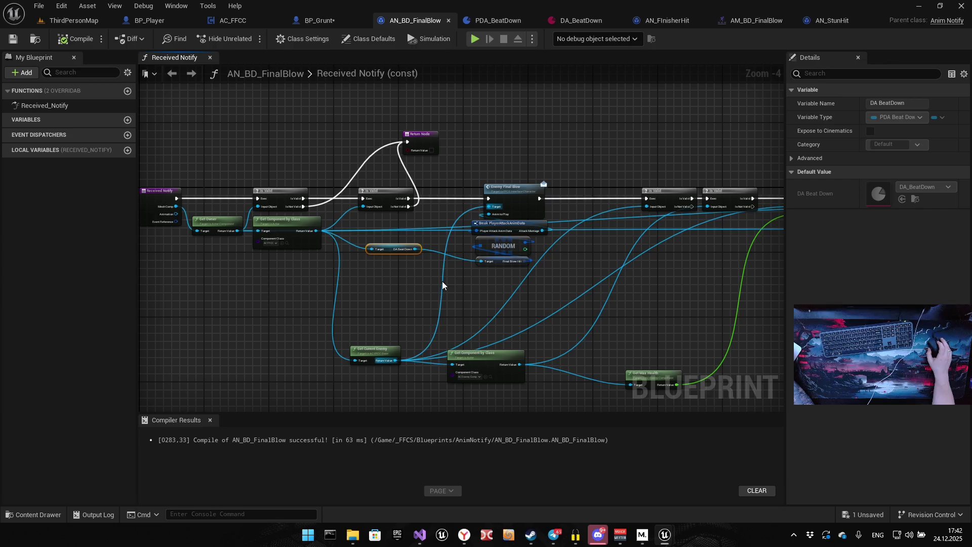
scroll(441, 293, up, 1)
mouse_move(441, 294)
mouse_down()
mouse_move(347, 282)
mouse_move(495, 297)
mouse_up()
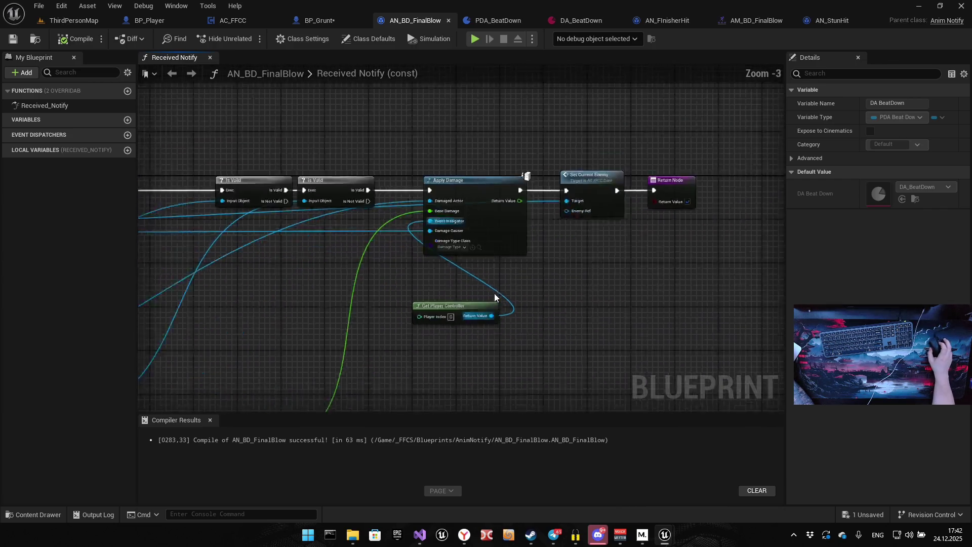
scroll(495, 297, up, 3)
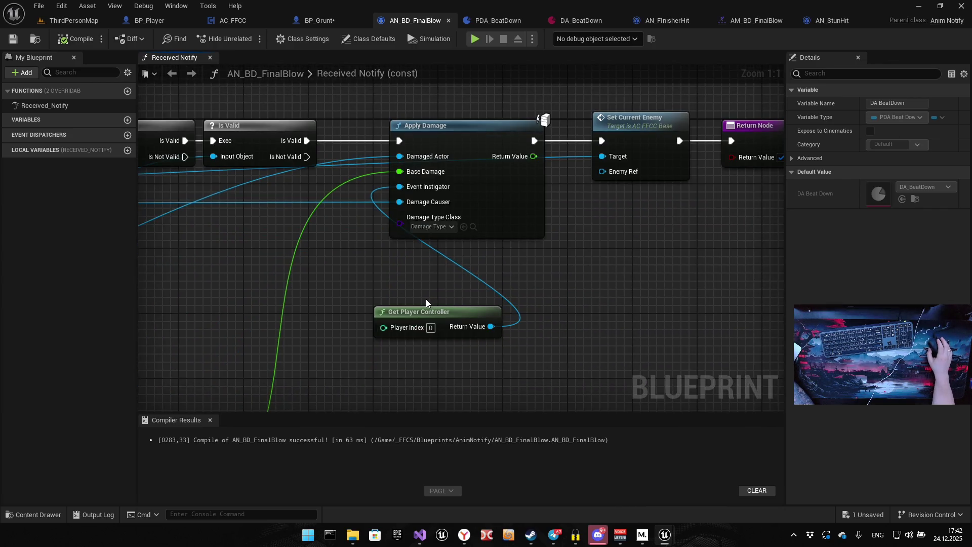
drag(414, 298, 340, 321)
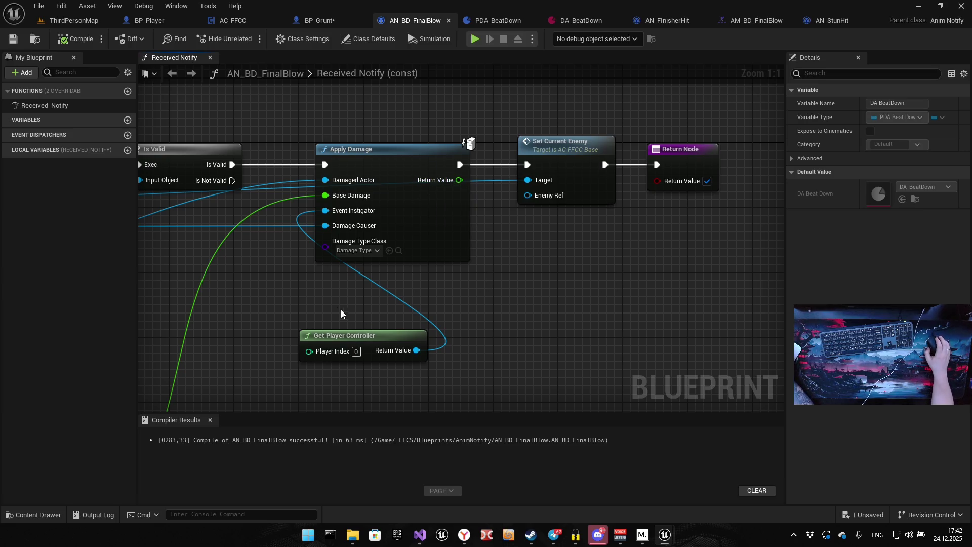
drag(356, 293, 370, 273)
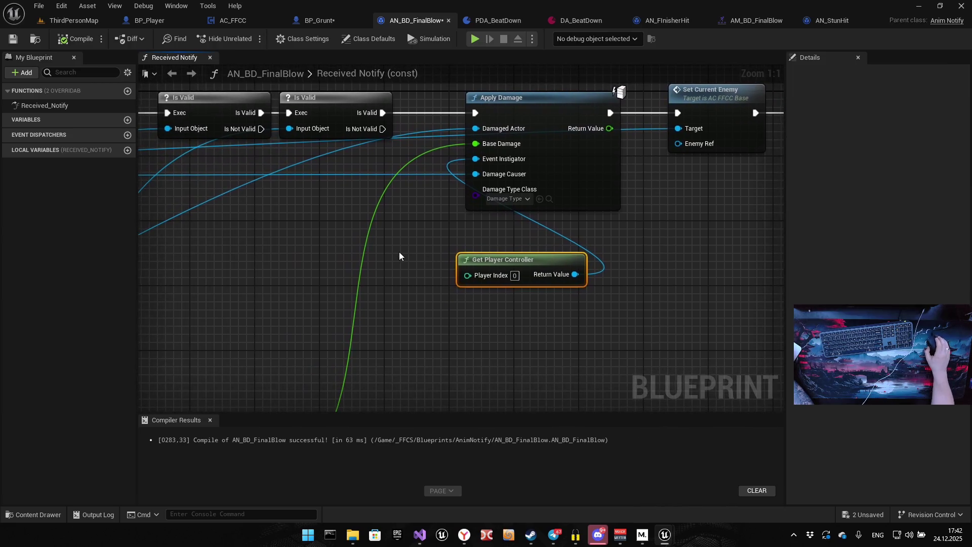
scroll(363, 249, down, 5)
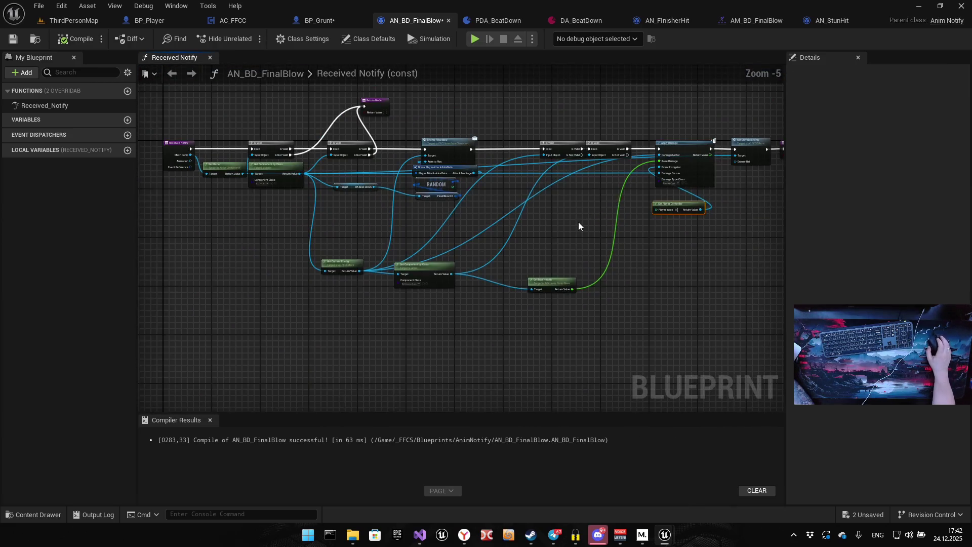
drag(567, 225, 551, 275)
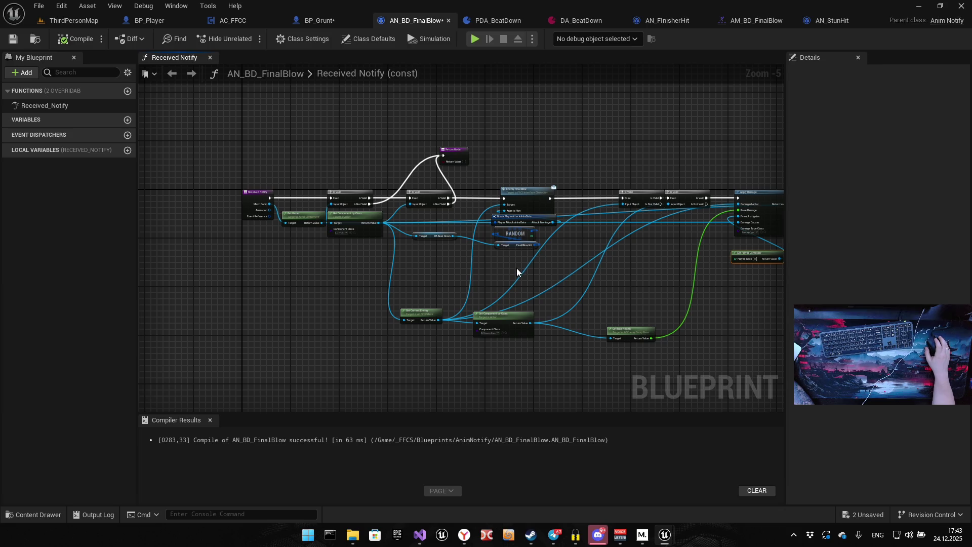
click(314, 22)
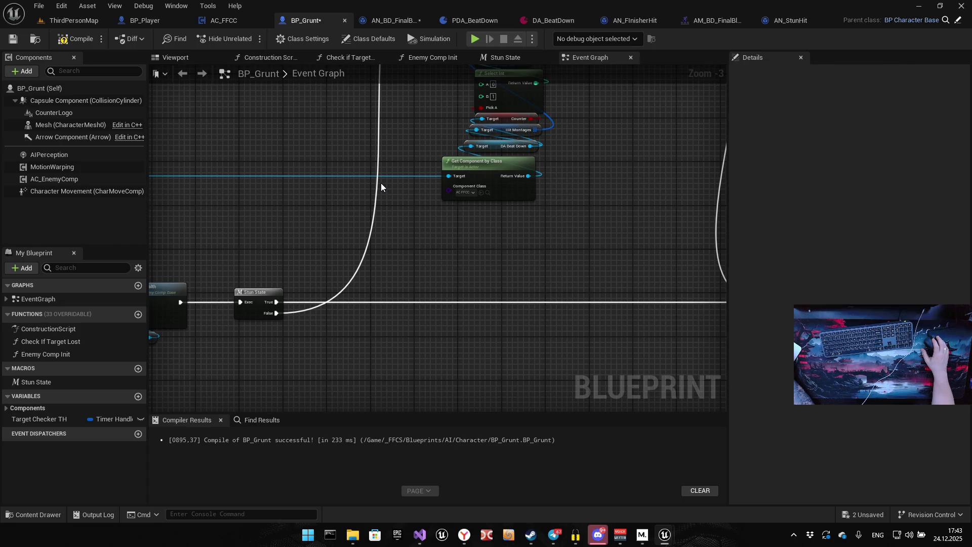
Open BP_Grunt's Stun State macro graph
mouse_move(326, 210)
mouse_down()
mouse_move(616, 250)
mouse_move(462, 204)
mouse_up()
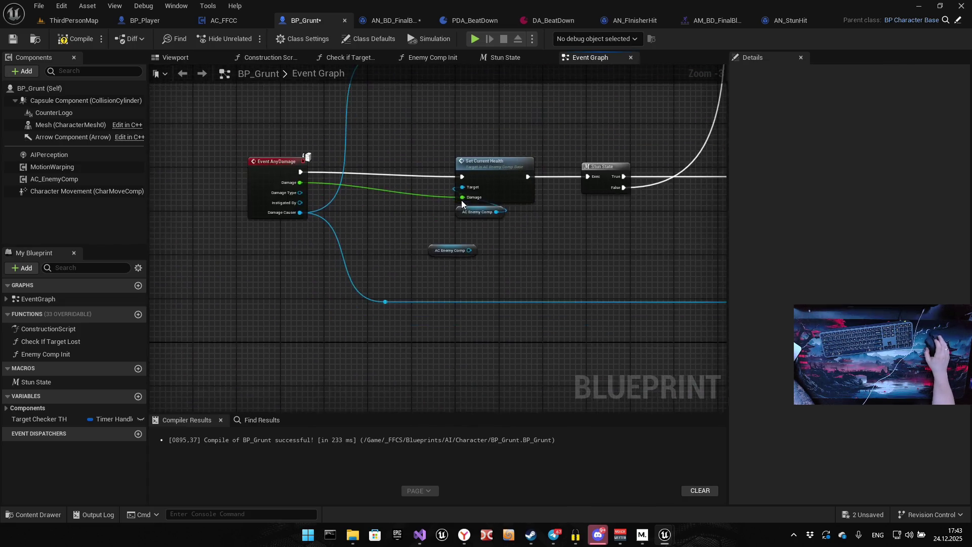
scroll(462, 204, up, 3)
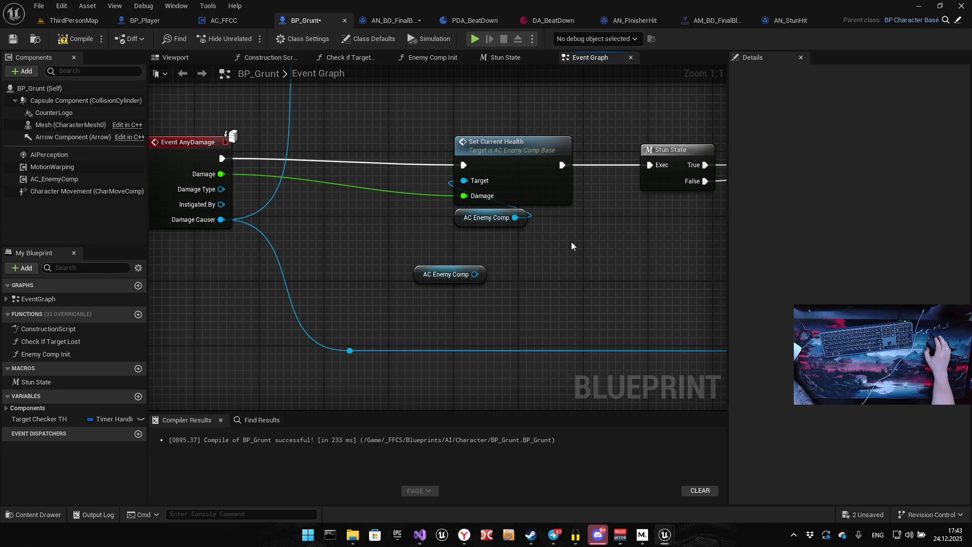
double_click(679, 150)
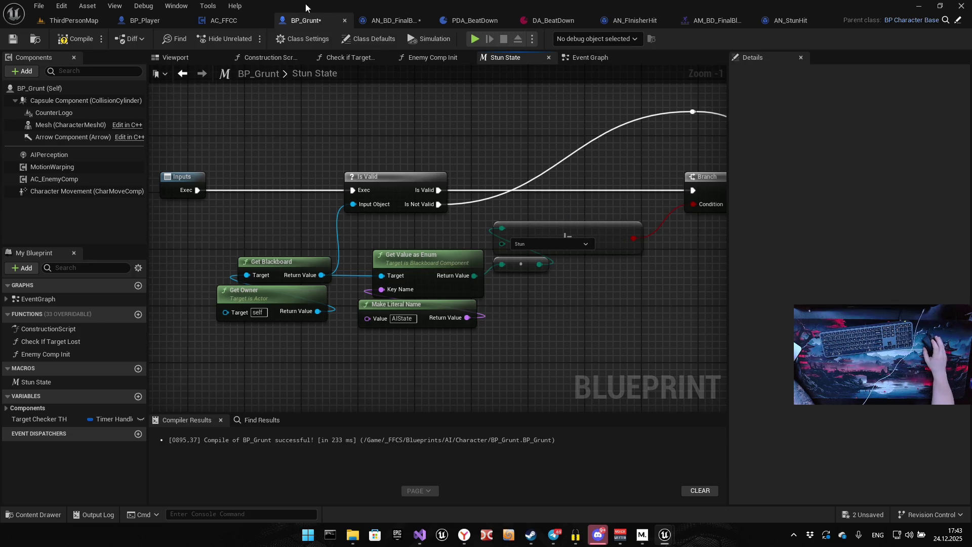
Compile and save BP_Grunt and bring up the Content Drawer
click(76, 39)
click(11, 40)
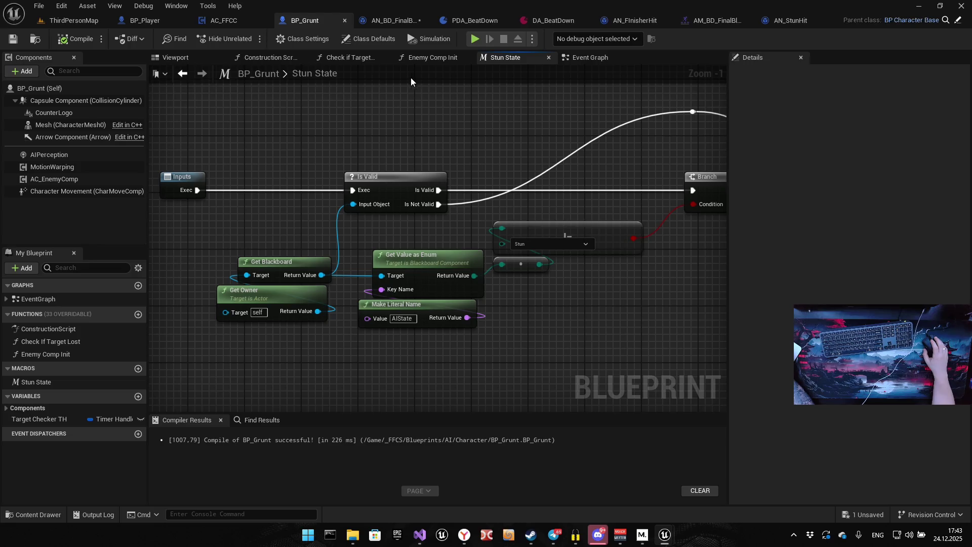
double_click(296, 78)
key(ctrl+space)
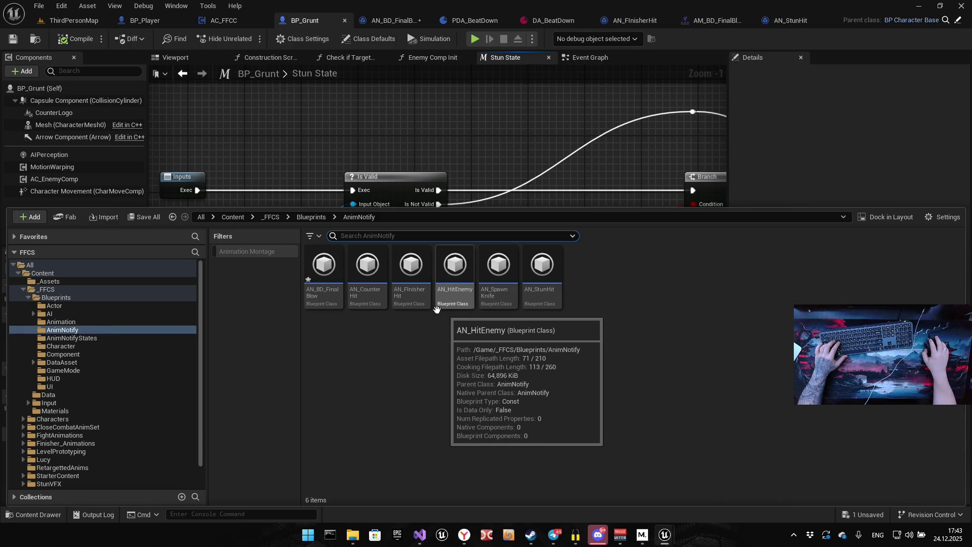
Search all content for 'AC_Ene' and open the AC_EnemyComp blueprint
click(202, 217)
text(AC_Ene)
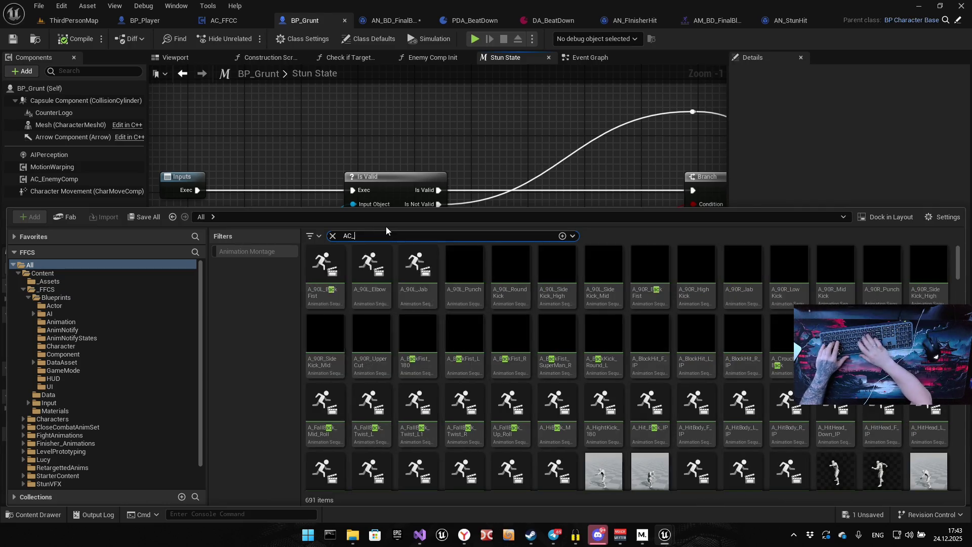
double_click(324, 268)
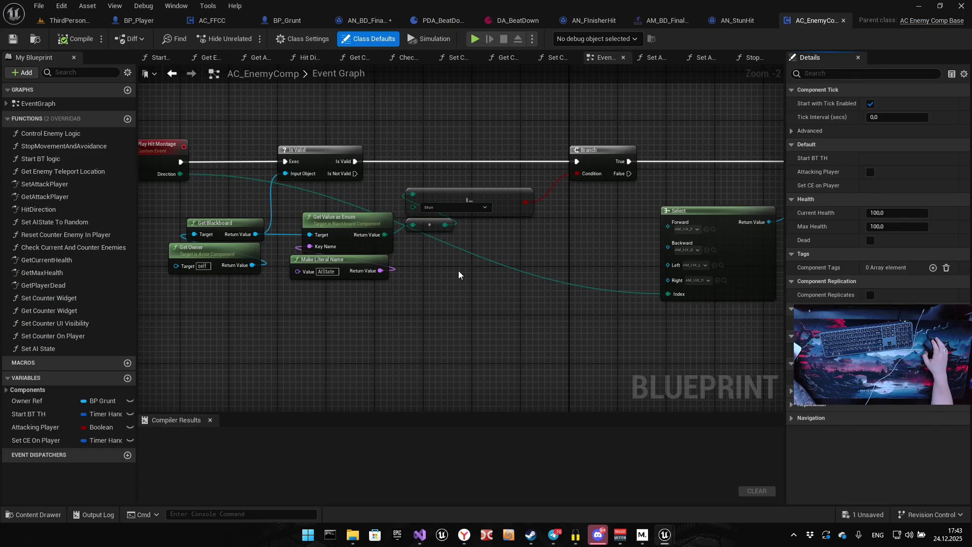
Open AC_EnemyComp's Set AI State function and select all its nodes
double_click(38, 348)
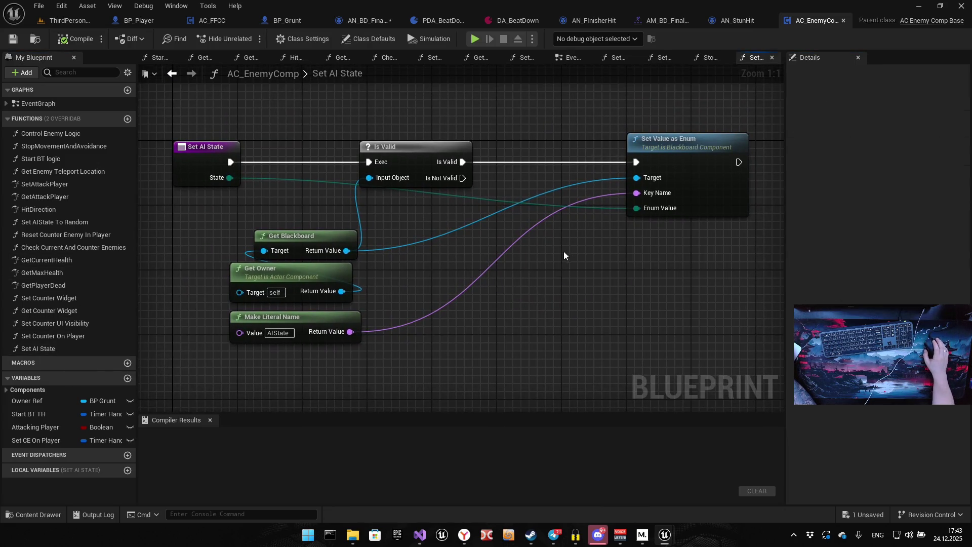
scroll(531, 256, down, 3)
drag(369, 356, 737, 155)
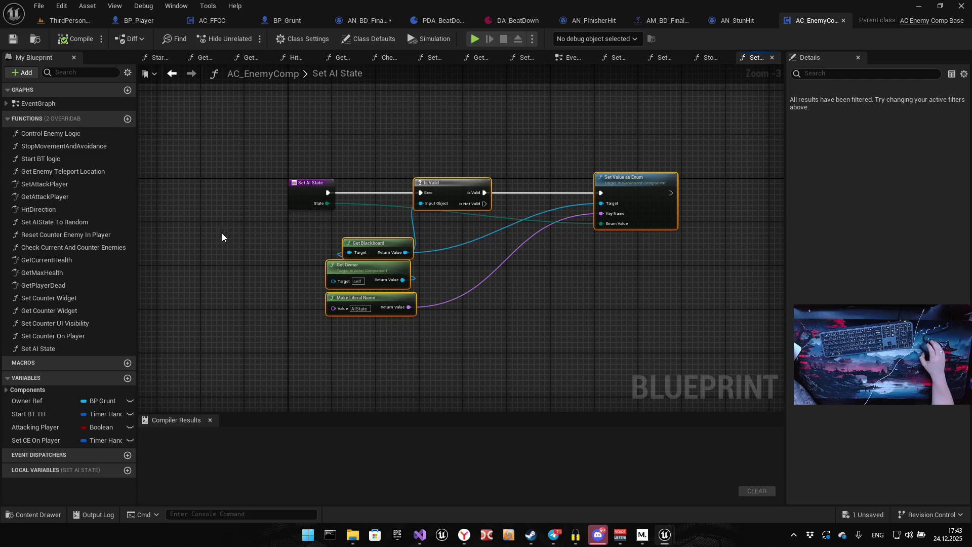
Inspect the component's Event Graph logic, then go back to BP_Grunt's Stun State macro
double_click(48, 105)
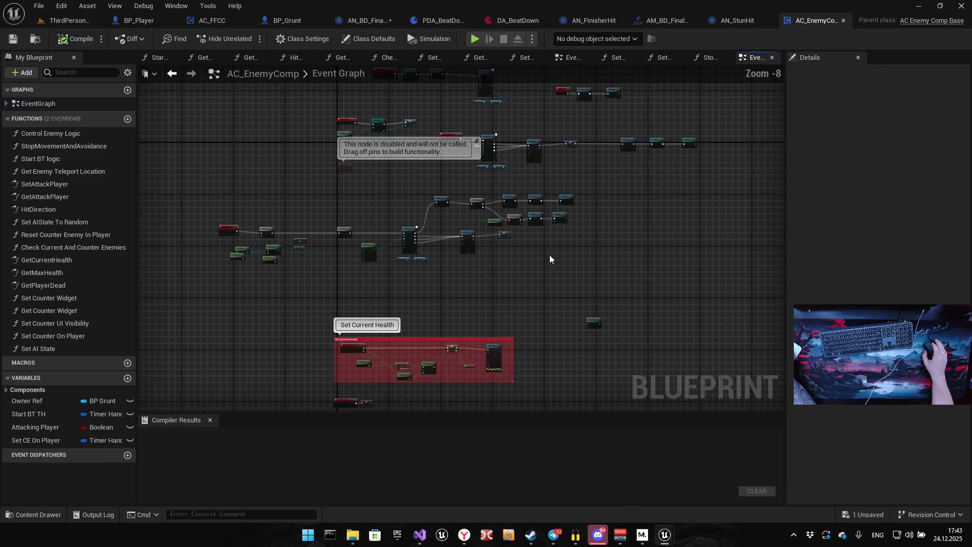
drag(550, 260, 516, 281)
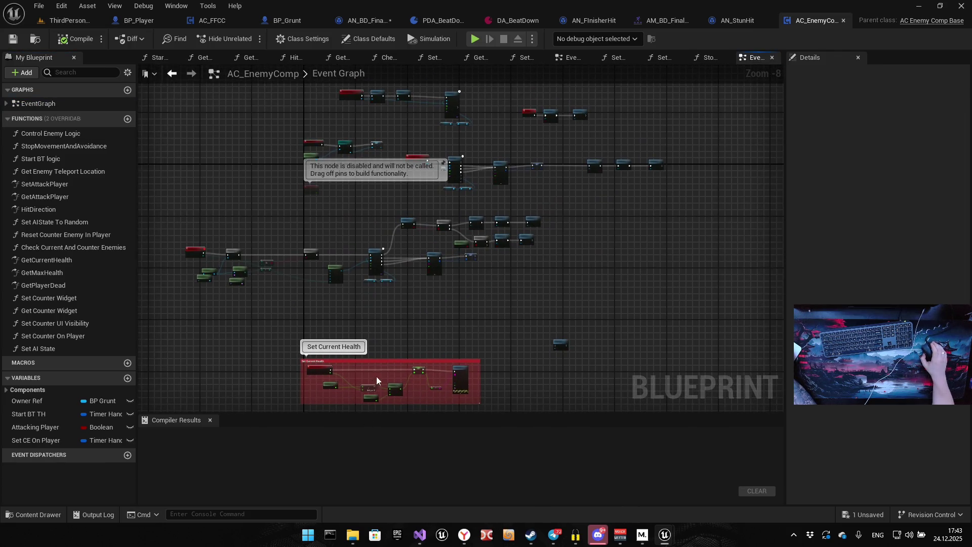
drag(392, 324, 399, 262)
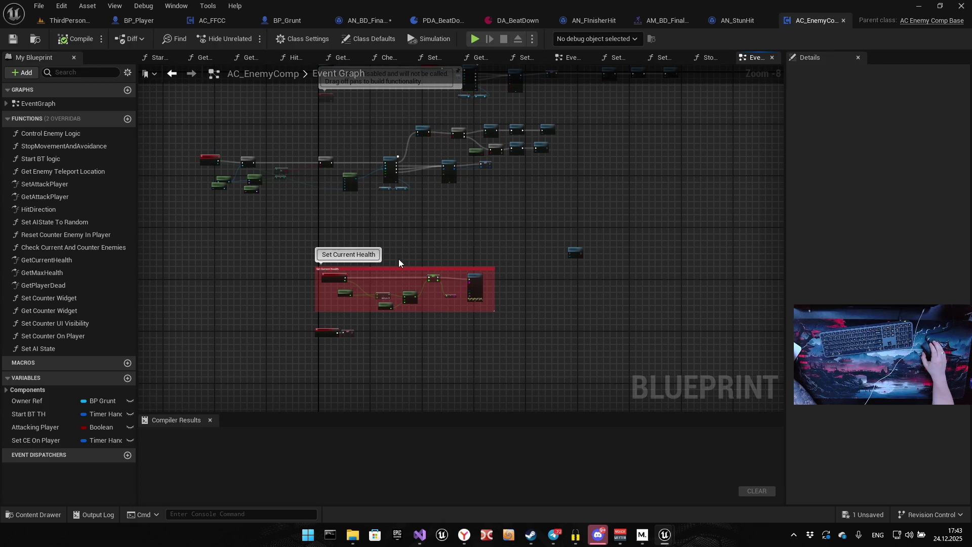
scroll(383, 257, up, 6)
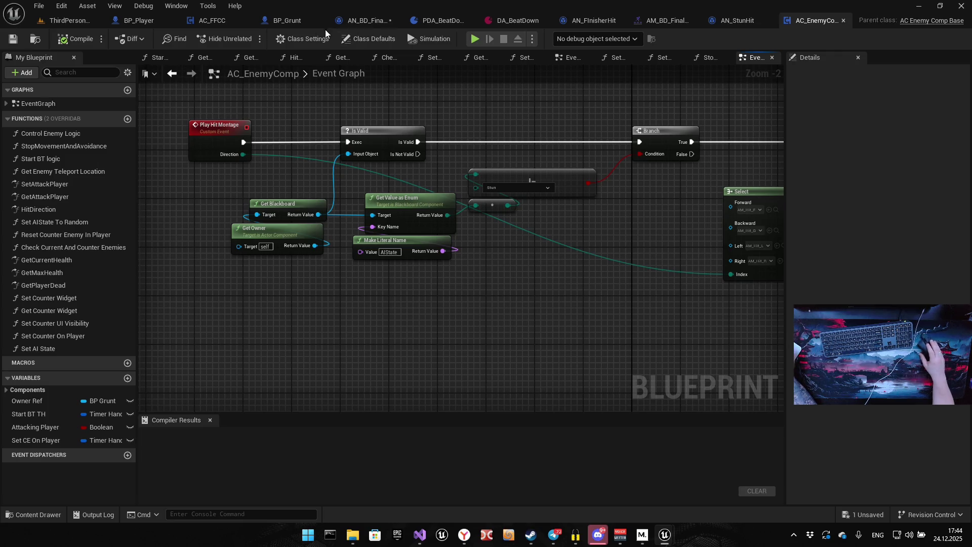
click(282, 19)
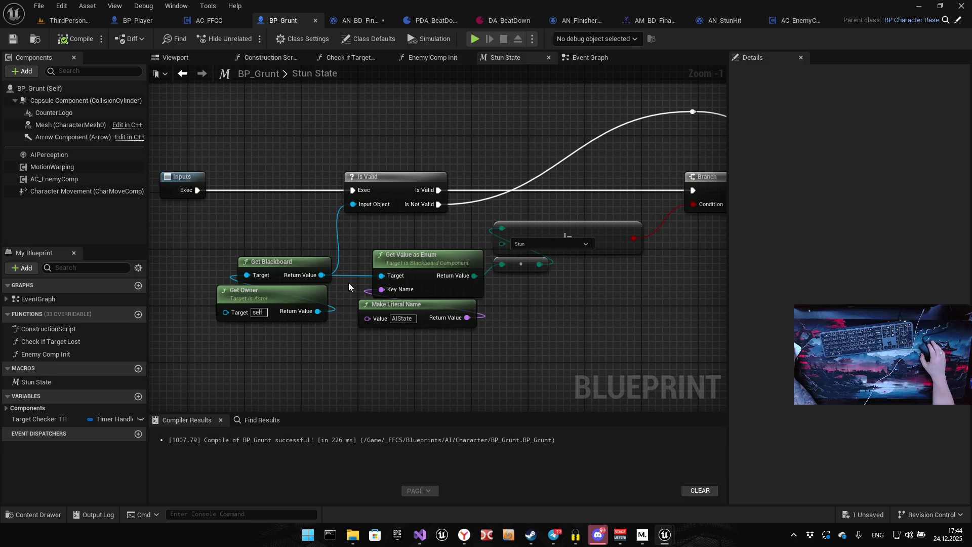
Leave the Stun State macro for BP_Grunt's Event Graph and frame the Final Blow event area
scroll(416, 252, down, 6)
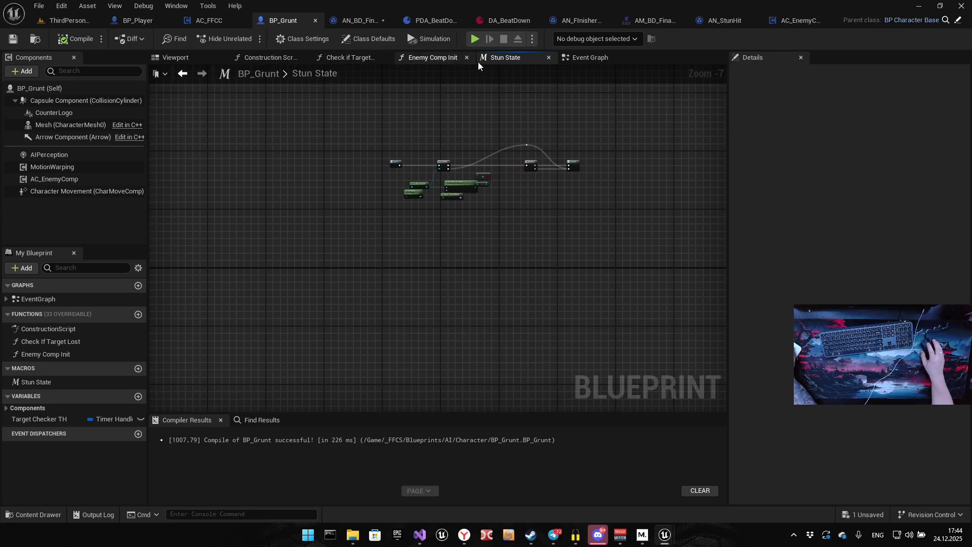
click(589, 57)
drag(317, 303, 576, 243)
scroll(499, 319, down, 9)
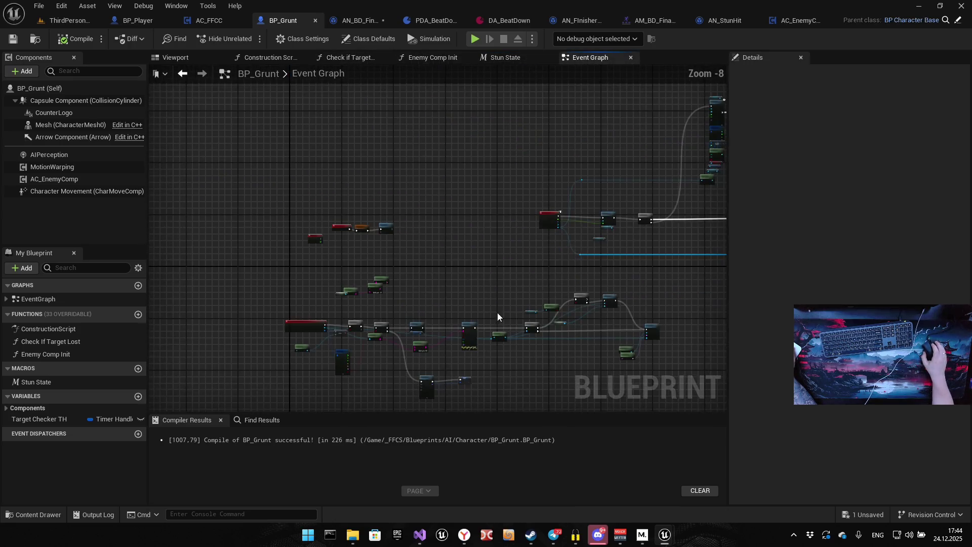
drag(425, 278, 434, 173)
scroll(395, 248, up, 3)
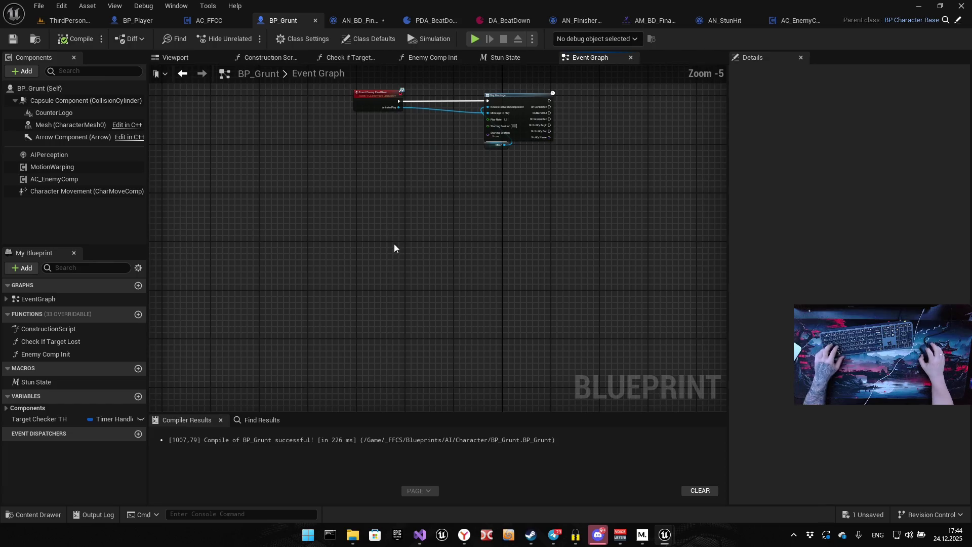
Paste the copied Is Valid and Set Value as Enum nodes beside Event Enemy Final Blow
key(ctrl+v)
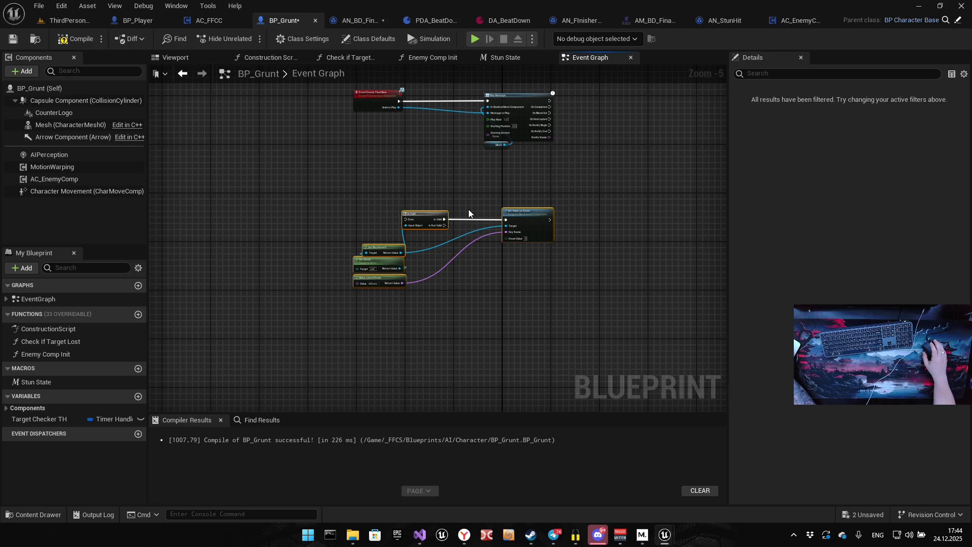
mouse_move(481, 196)
mouse_down()
mouse_move(432, 229)
mouse_move(391, 211)
mouse_up()
drag(330, 236, 351, 191)
mouse_move(316, 148)
mouse_down()
mouse_move(324, 200)
mouse_move(226, 234)
mouse_move(529, 279)
mouse_up()
scroll(226, 234, up, 5)
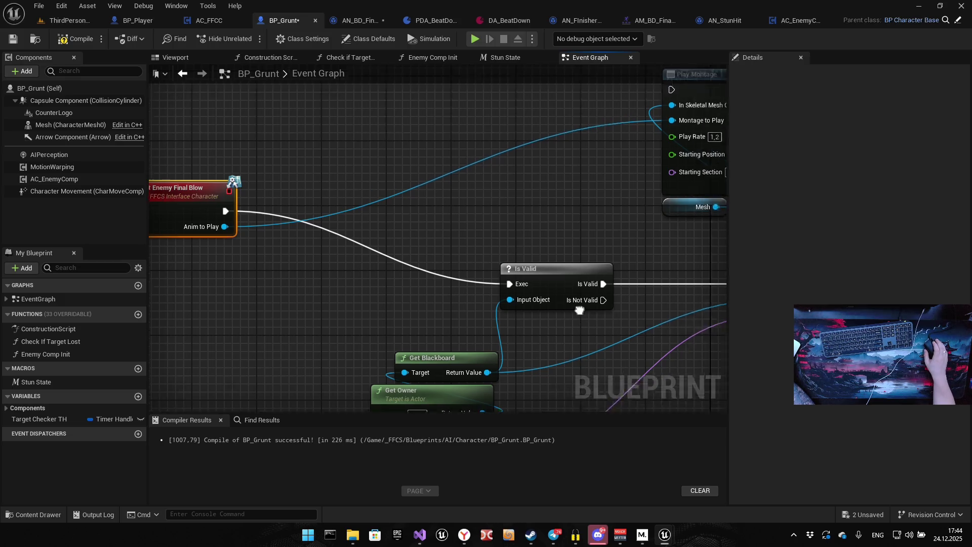
scroll(582, 303, down, 3)
Shift Play Montage and its Mesh node to the lower right, and pull a connection from Enum Value
click(461, 198)
mouse_move(461, 198)
mouse_down()
mouse_move(652, 301)
mouse_move(651, 324)
mouse_up()
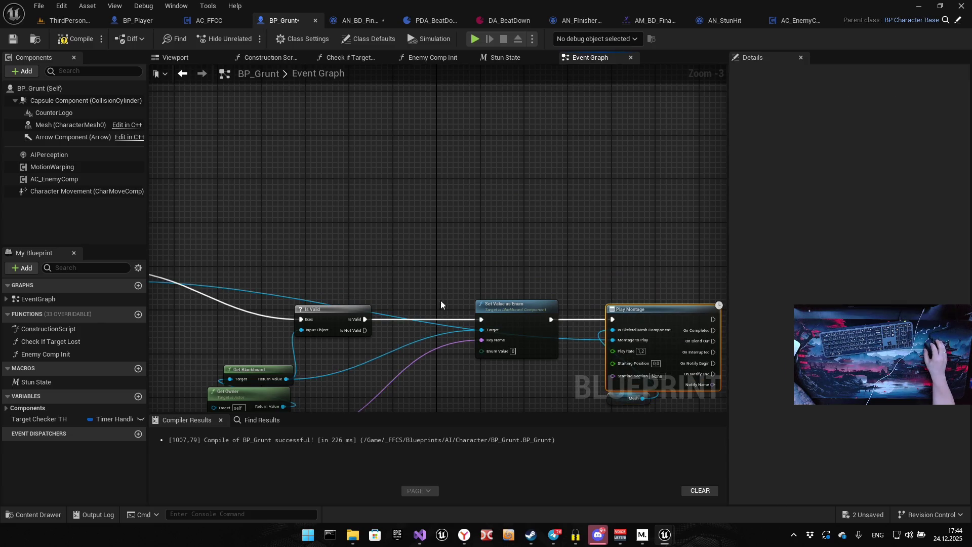
scroll(440, 300, down, 3)
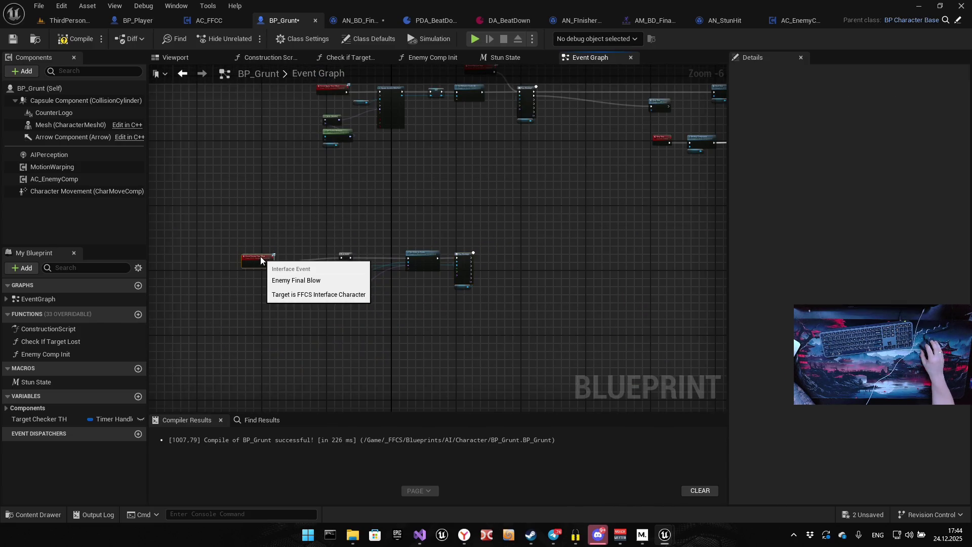
scroll(261, 256, up, 6)
click(249, 241)
drag(665, 236, 407, 216)
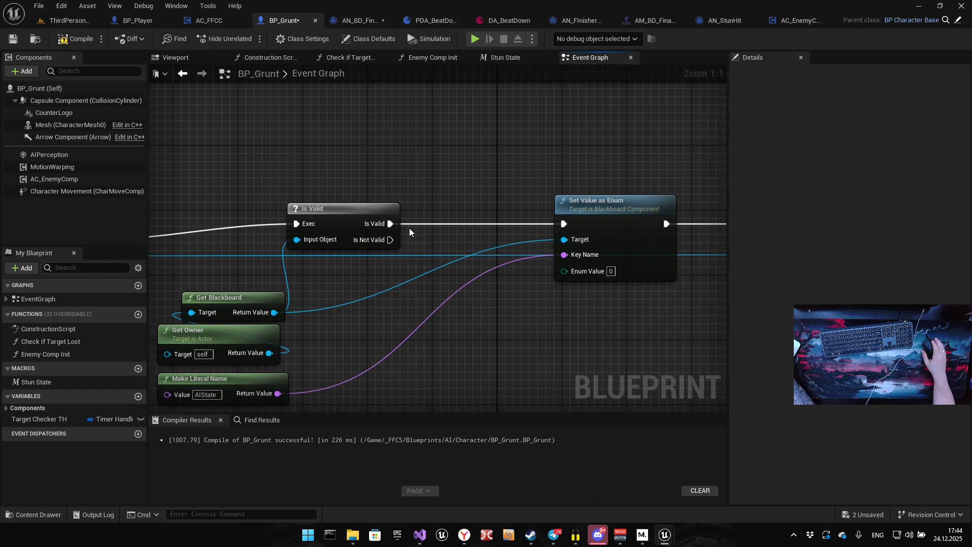
mouse_move(496, 238)
mouse_down()
mouse_move(323, 228)
mouse_move(226, 234)
mouse_up()
drag(232, 297, 323, 254)
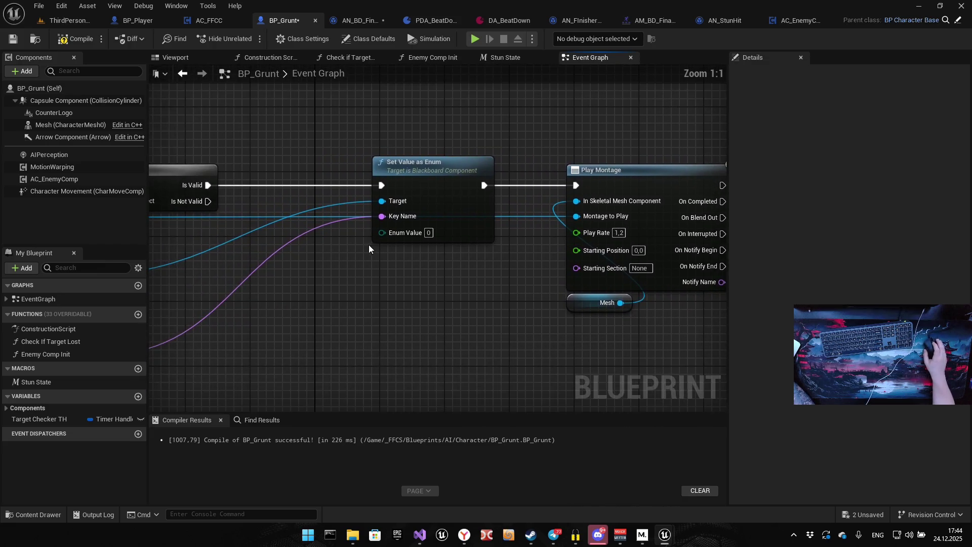
drag(388, 232, 325, 321)
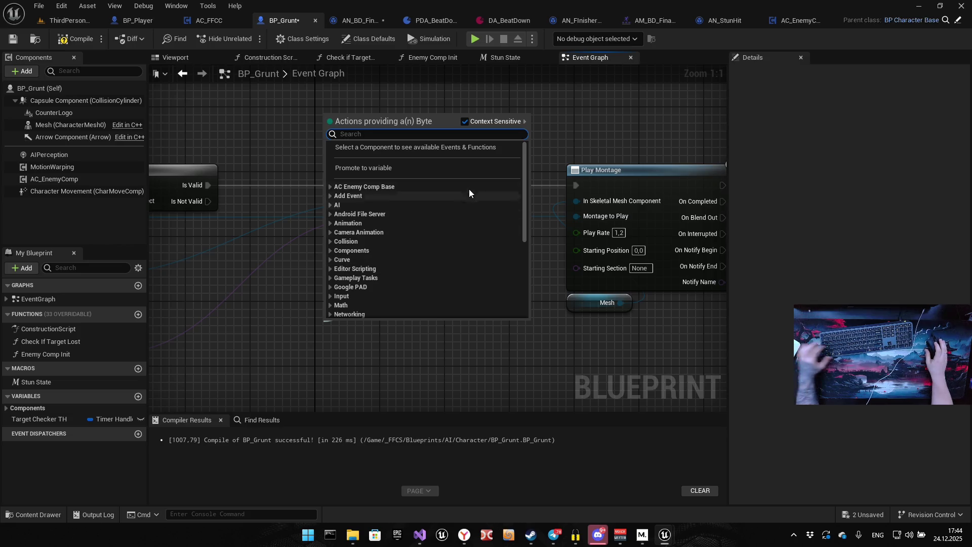
Add an EAIStates enum node wired to Enum Value by searching 'ai stat'
text(a s)
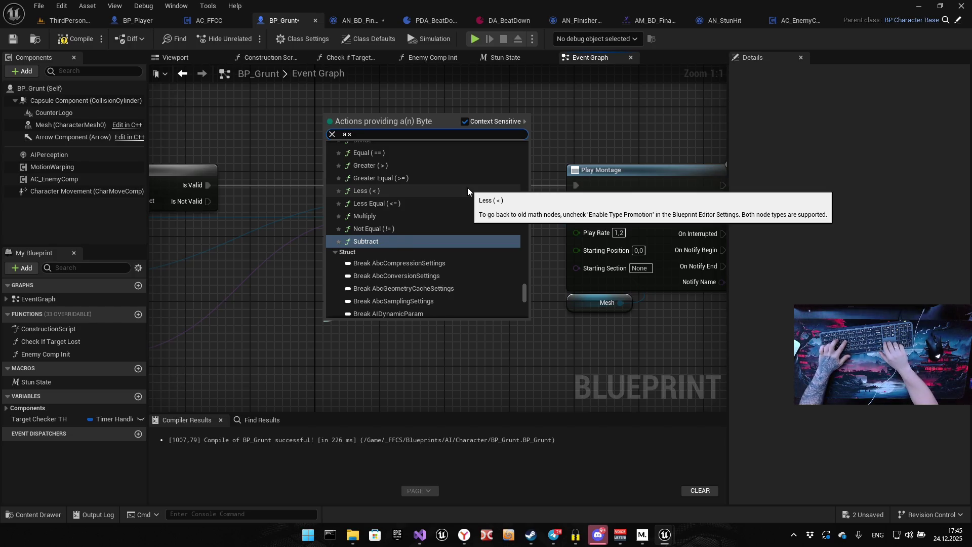
text(tat)
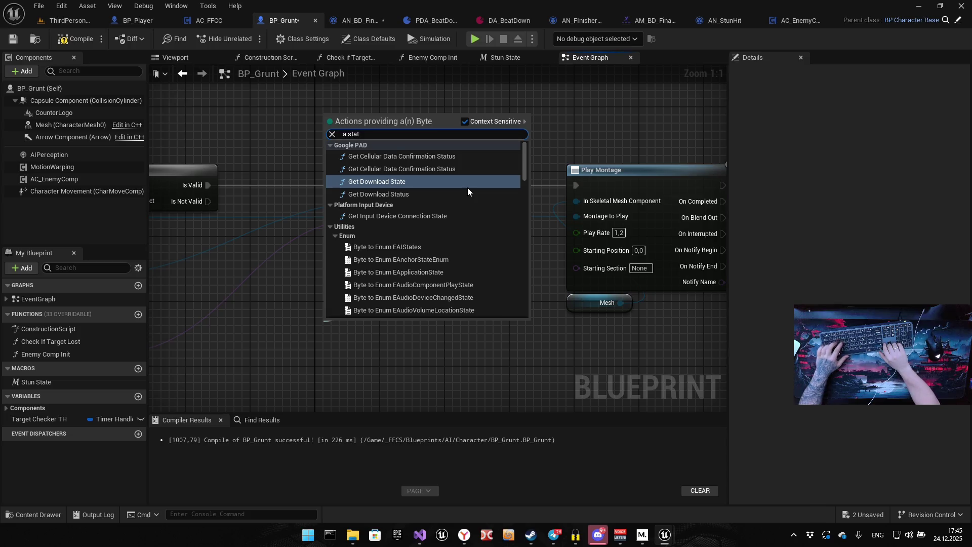
key(ctrl+shift+Left)
key(ctrl+shift+Left)
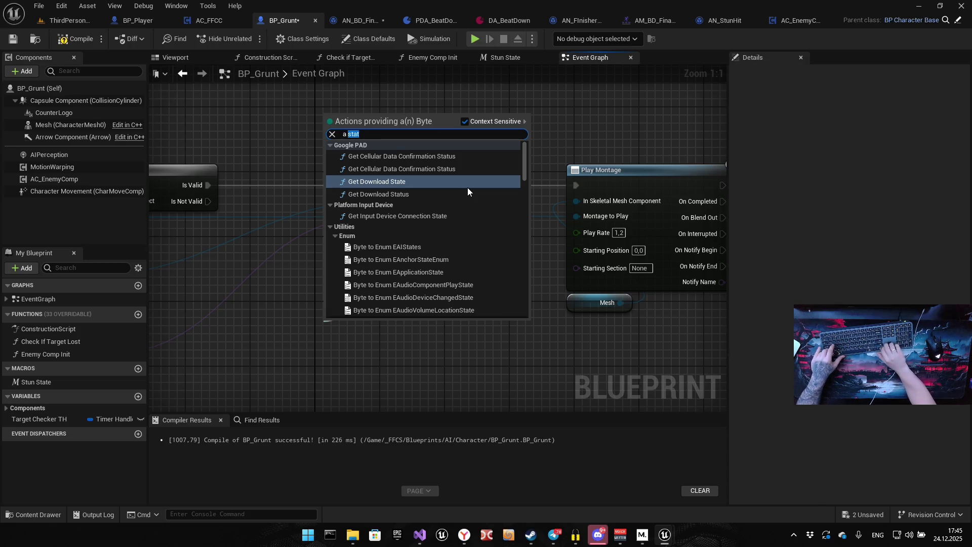
text(ai stat)
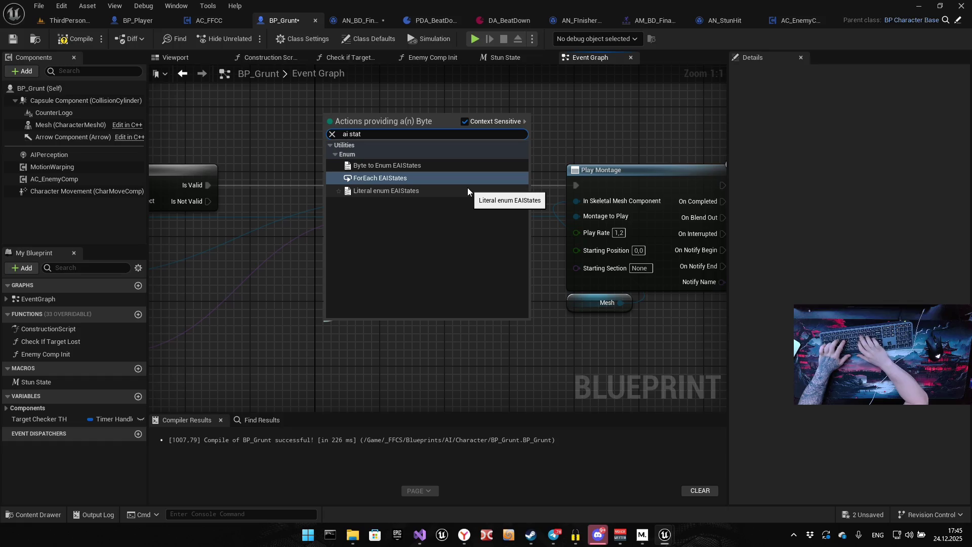
key(Return)
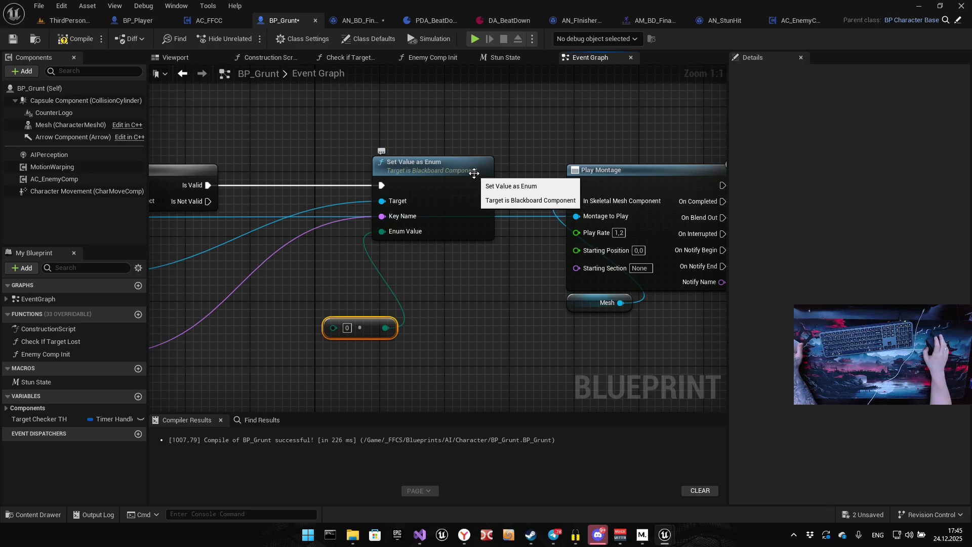
Wire Set Value as Enum's execution into Play Montage and delete the enum literal node
drag(484, 185, 576, 185)
mouse_move(429, 250)
mouse_down()
mouse_move(483, 205)
mouse_move(490, 169)
mouse_up()
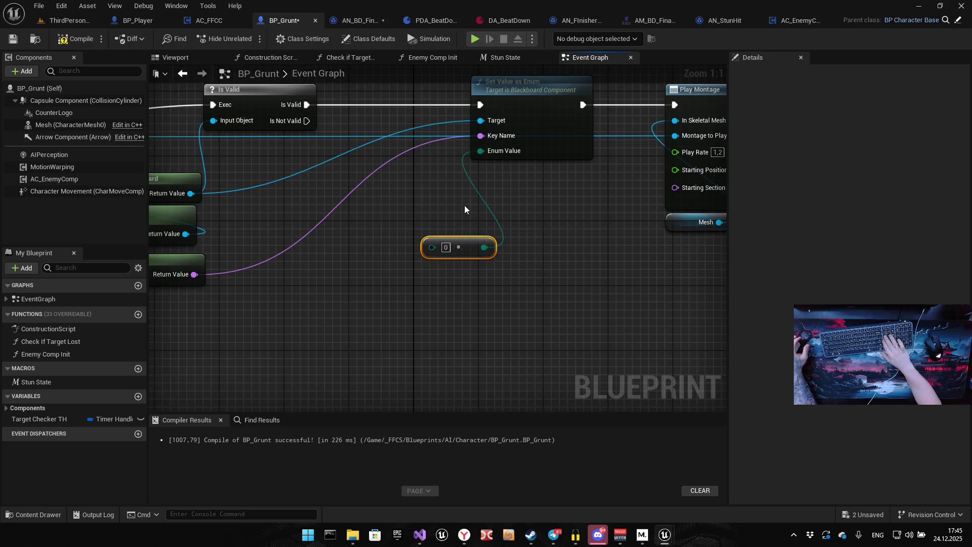
key(Delete)
Browse Enum Value's action list ('array', 'e') without adding anything, then bring up the pin's options
mouse_move(466, 199)
mouse_down()
mouse_move(540, 242)
mouse_move(493, 251)
mouse_up()
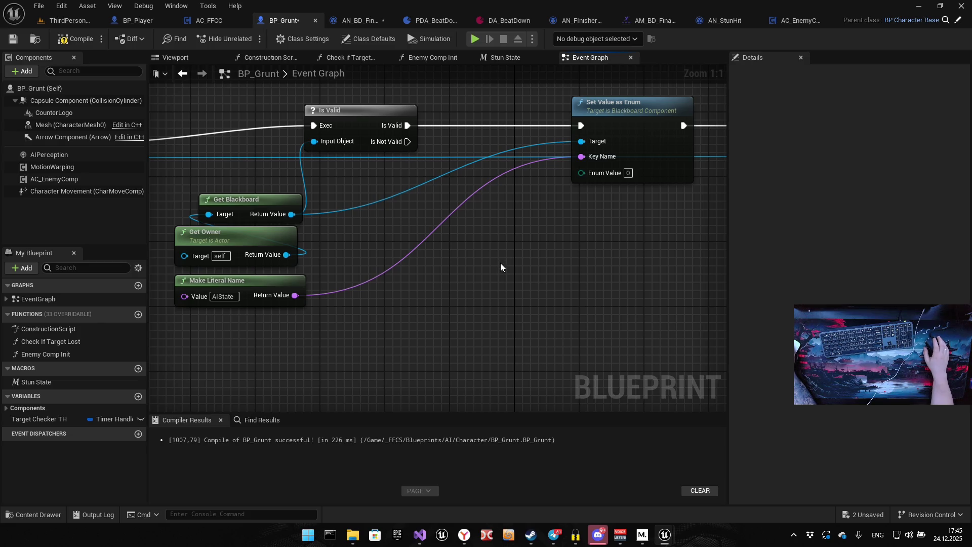
drag(551, 265, 472, 305)
drag(523, 211, 427, 301)
text(array)
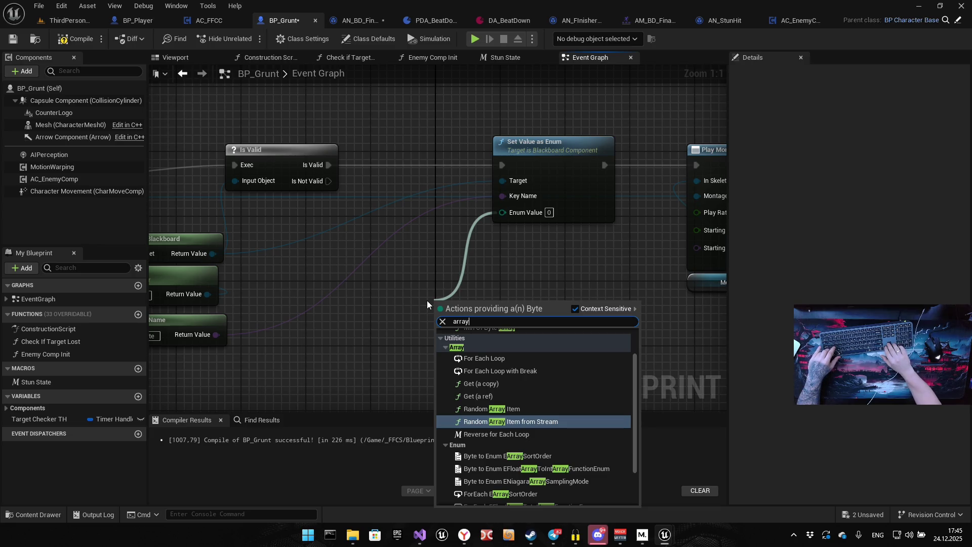
key(ctrl+a)
text(e)
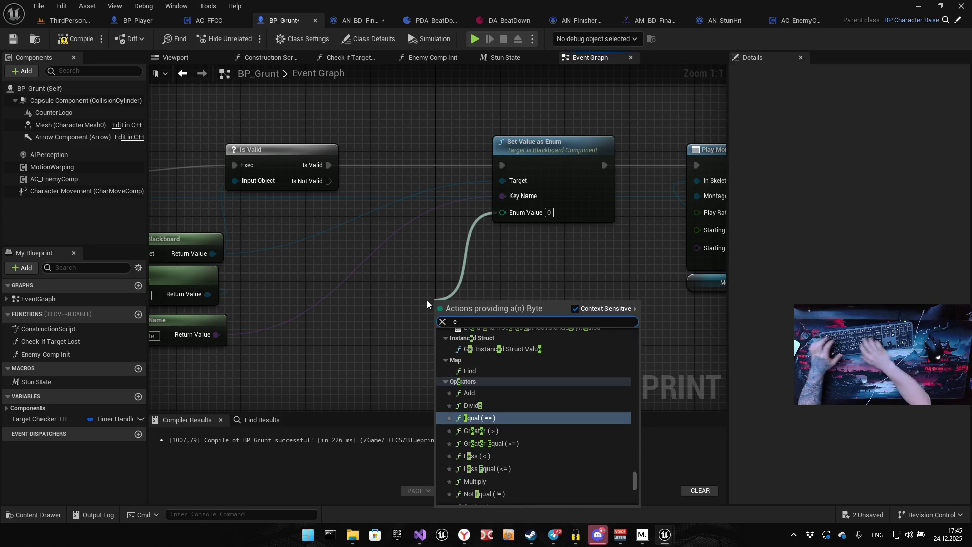
key(Escape)
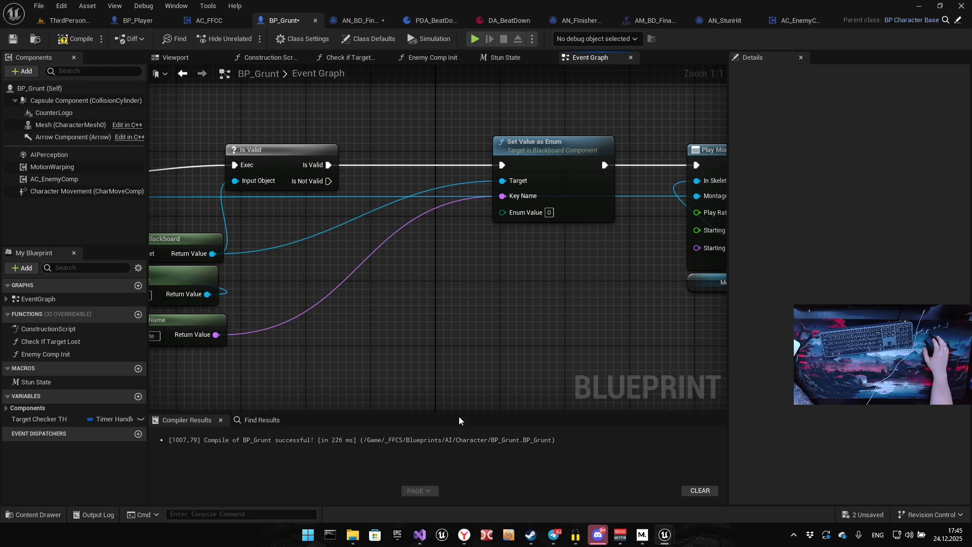
right_click(526, 212)
Promote Enum Value to a variable, change its type to EAIStates, and compile
click(569, 247)
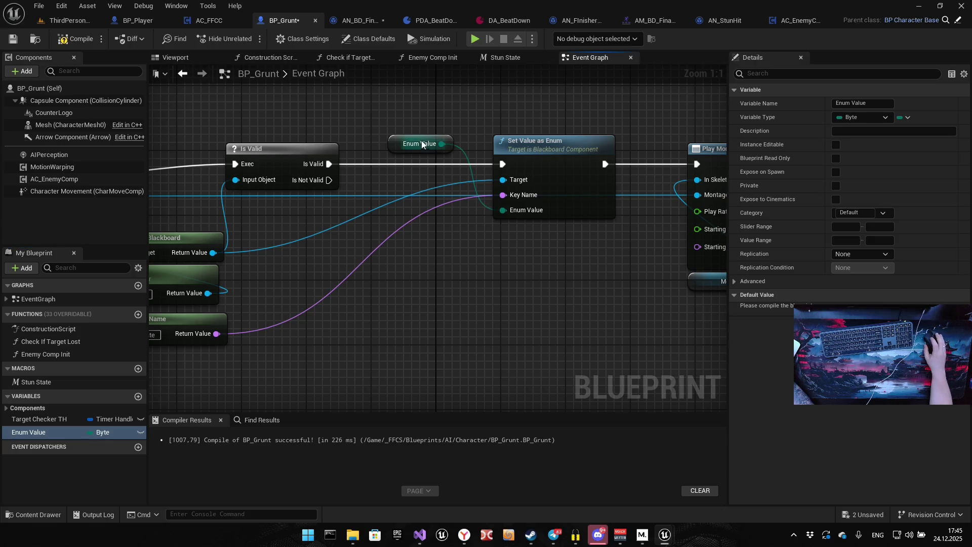
mouse_move(394, 141)
mouse_down()
mouse_move(508, 255)
mouse_move(505, 237)
mouse_up()
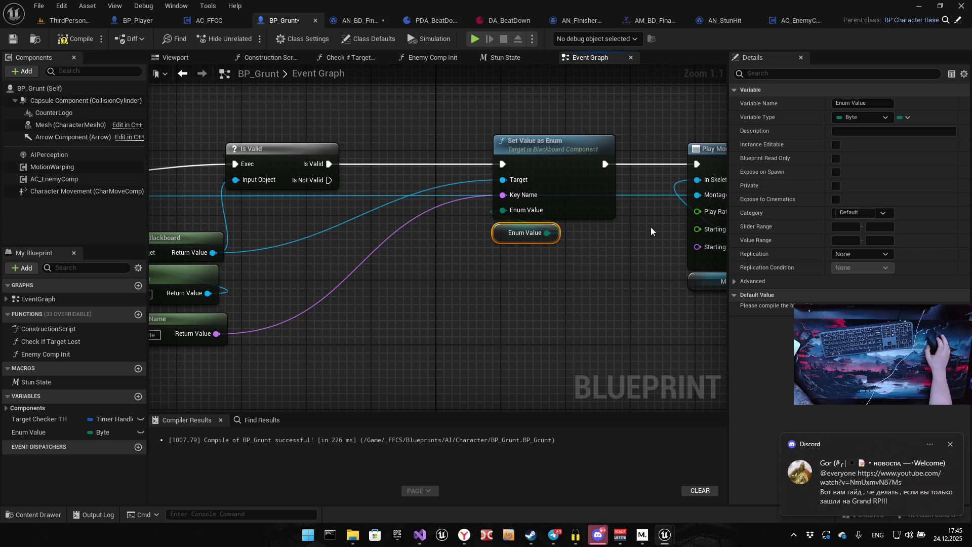
click(884, 117)
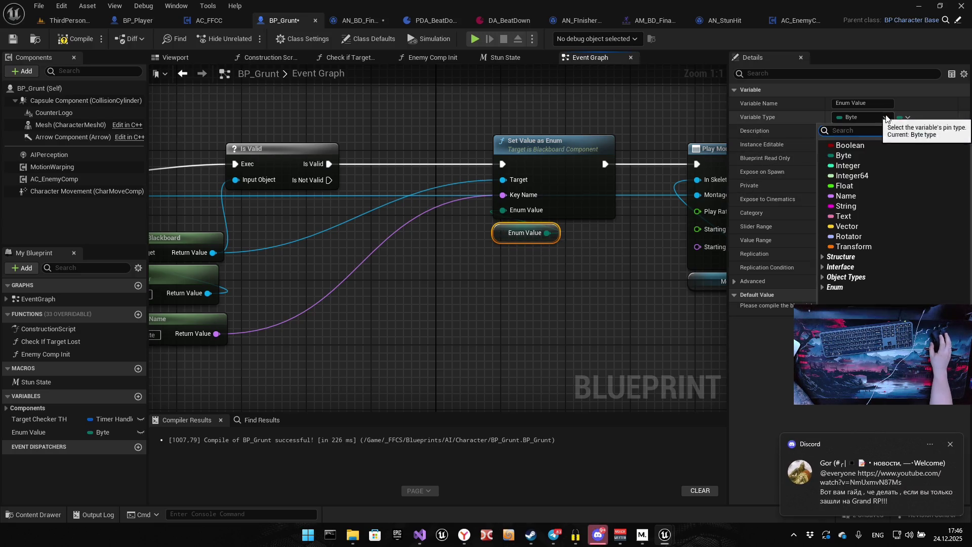
text(ai)
text(te)
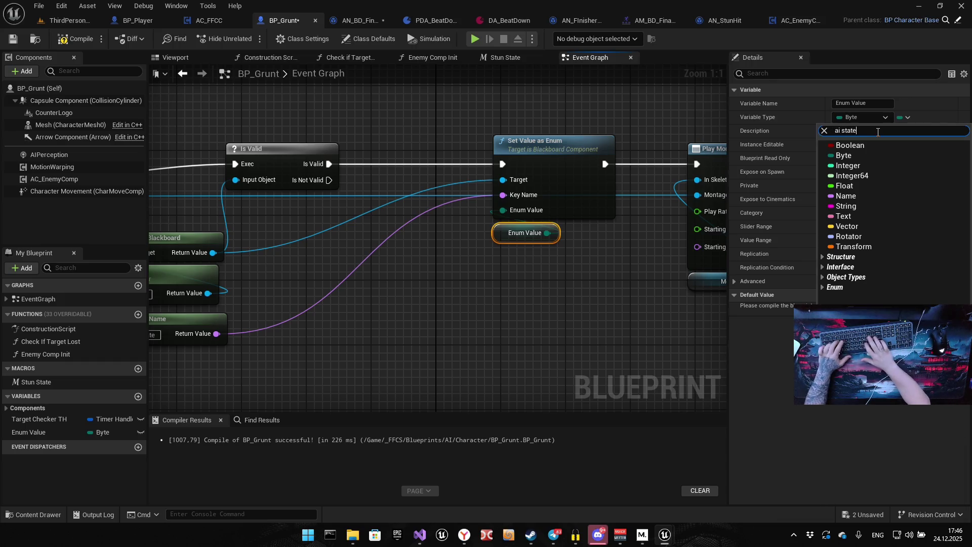
mouse_move(879, 155)
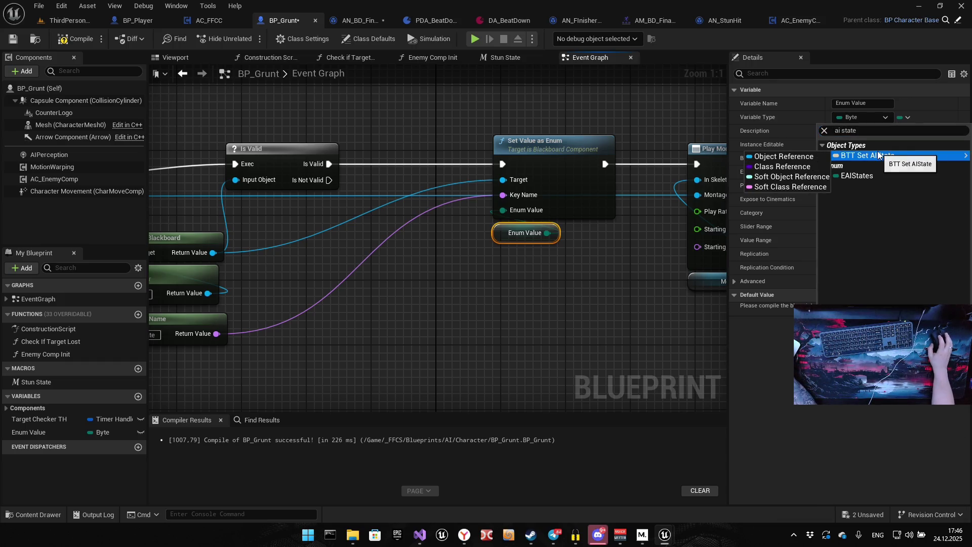
click(861, 176)
click(524, 287)
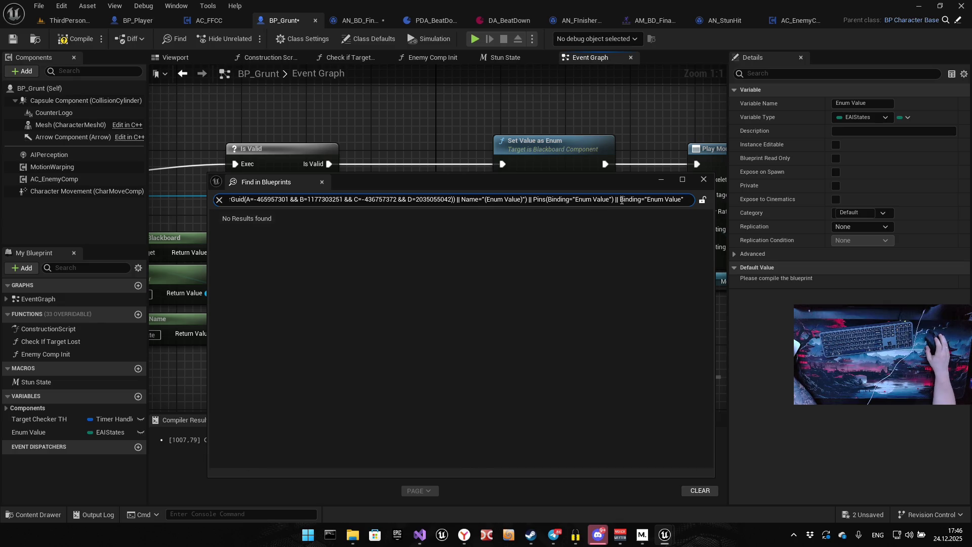
click(705, 180)
drag(590, 260, 526, 312)
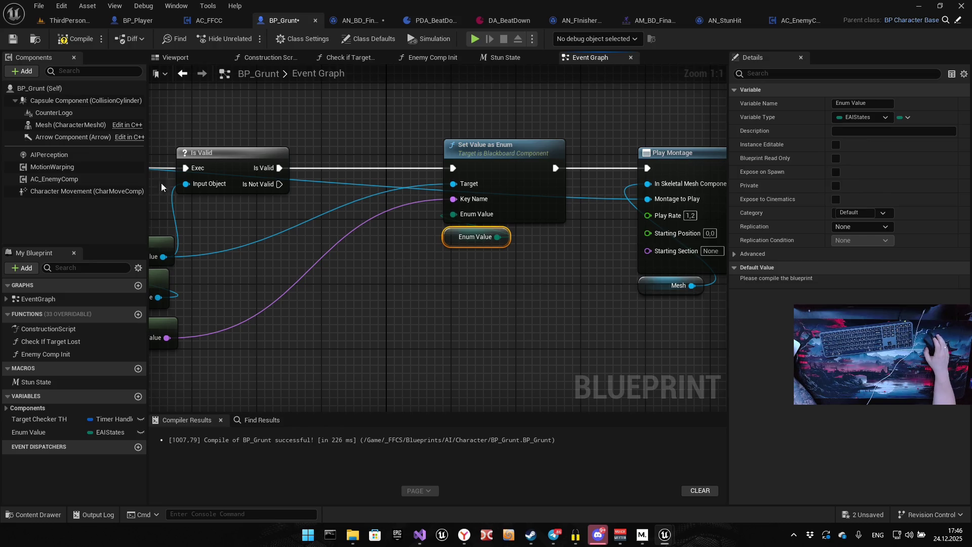
key(F7)
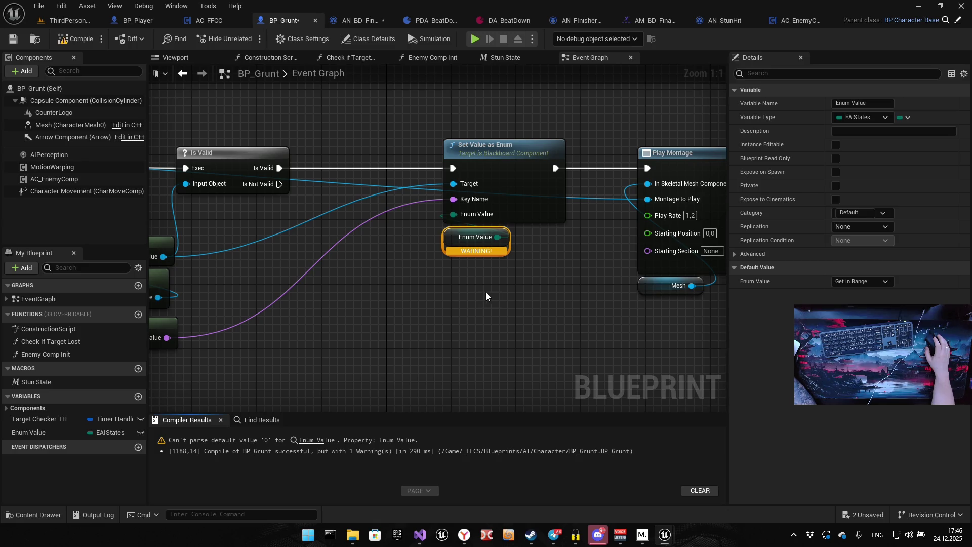
Set the Enum Value default to Wait, then recompile and save BP_Grunt
click(880, 283)
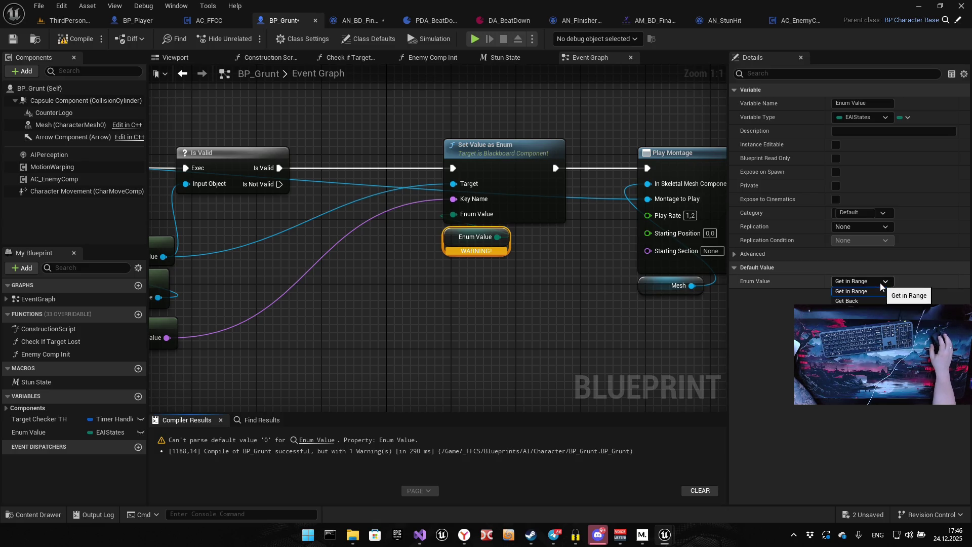
click(856, 291)
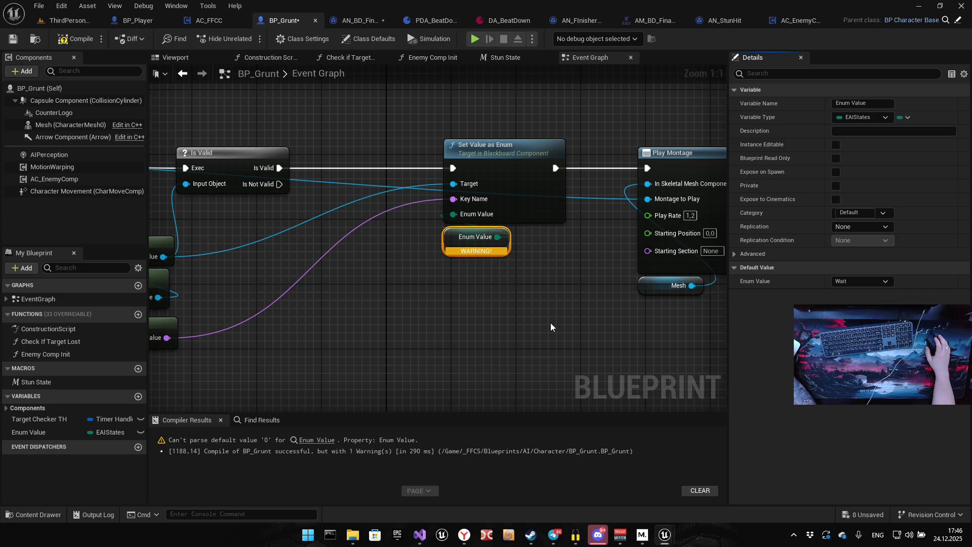
click(71, 39)
click(14, 40)
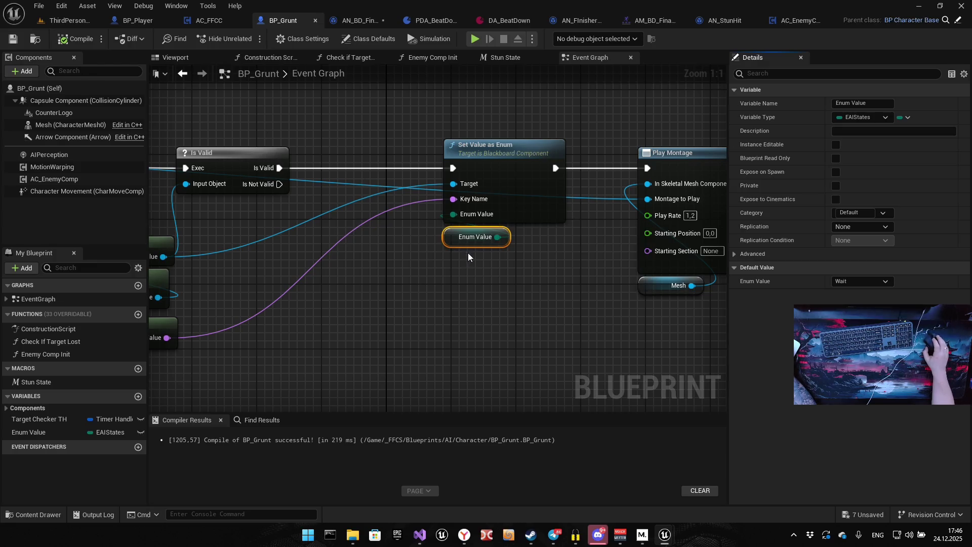
drag(468, 253, 418, 266)
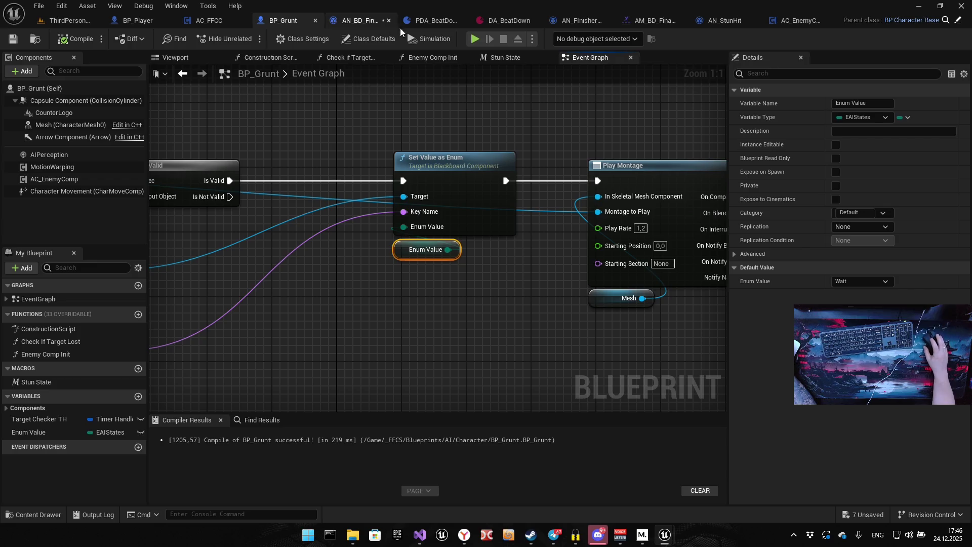
drag(532, 162, 485, 174)
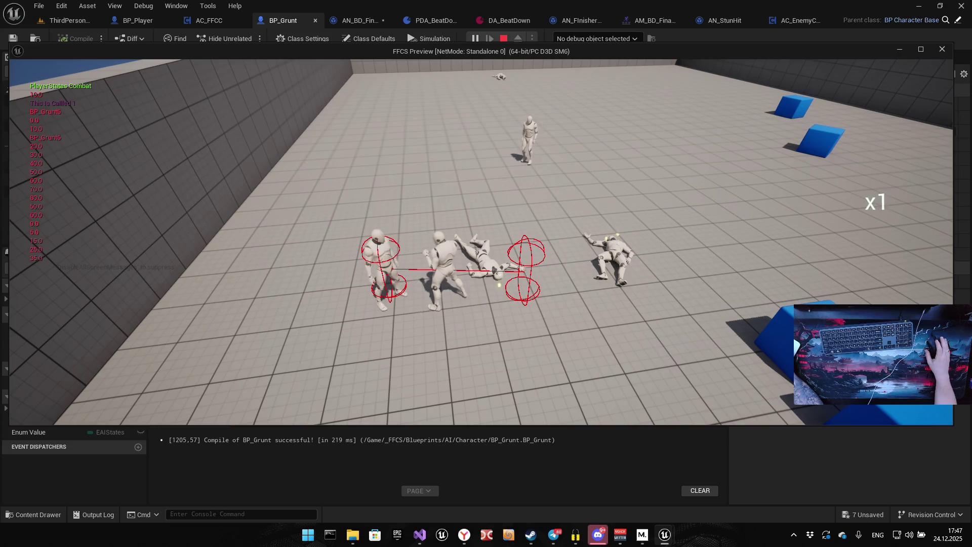
Stop the running grunt combat preview and return to BP_Grunt's Event Graph
key(Escape)
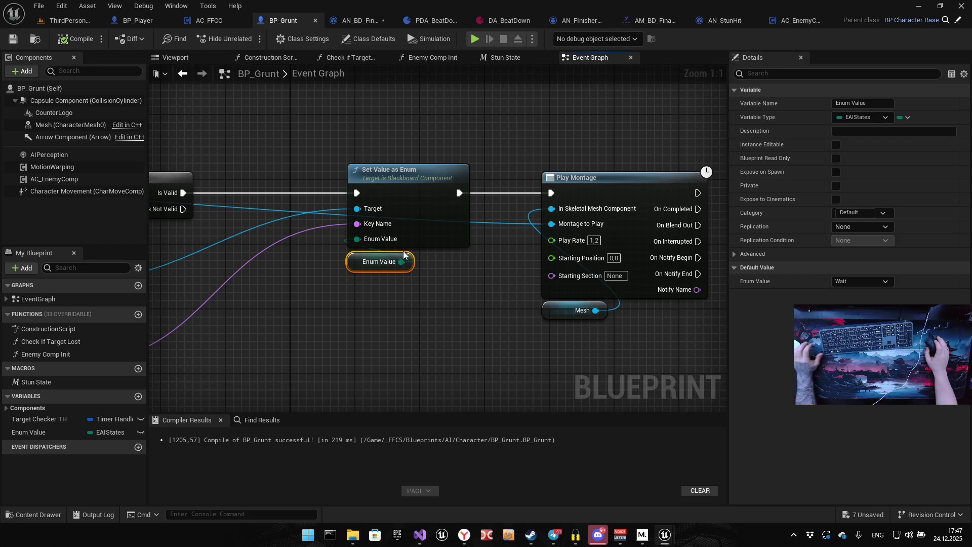
Add a Stop Stun call off the Is Valid node's output in the Final Blow chain
drag(628, 358, 793, 373)
drag(424, 184, 399, 279)
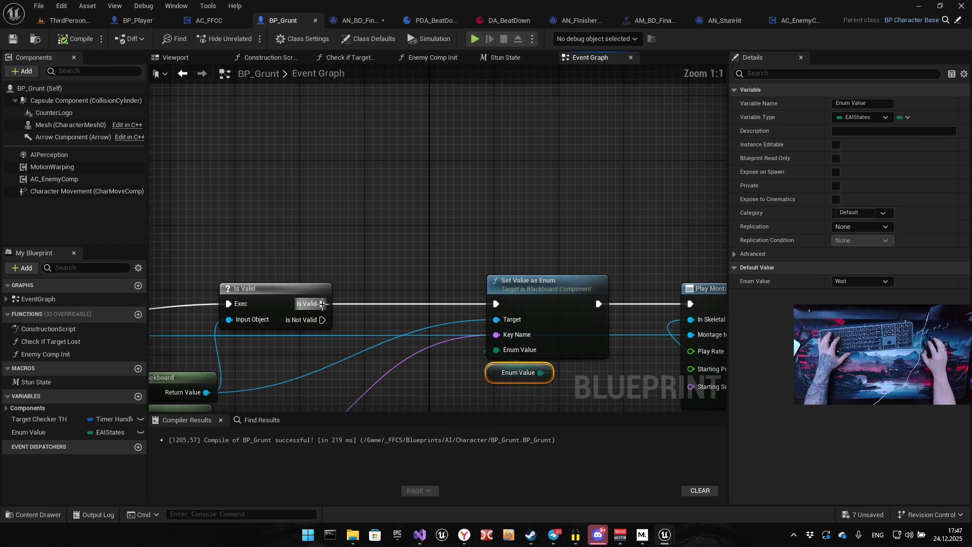
drag(322, 303, 361, 250)
text(stop stun)
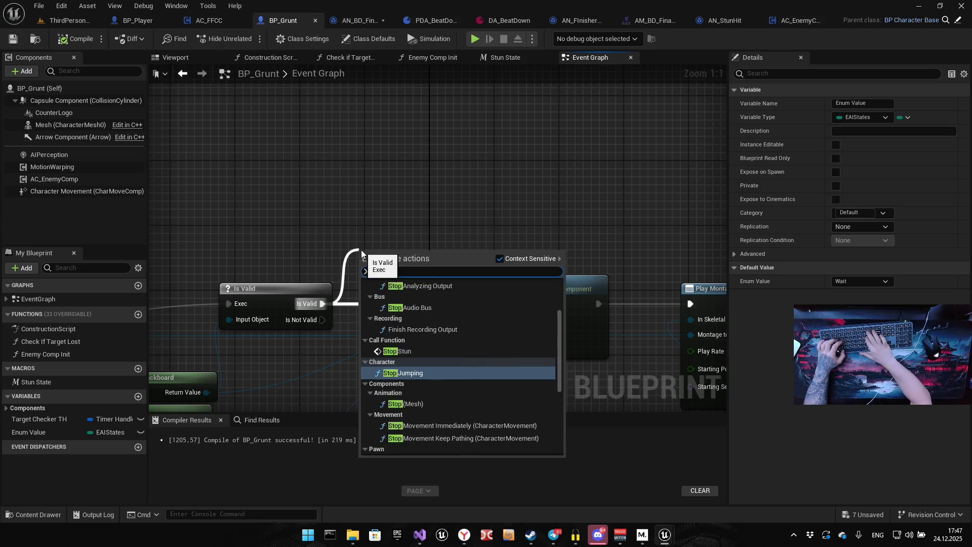
key(Return)
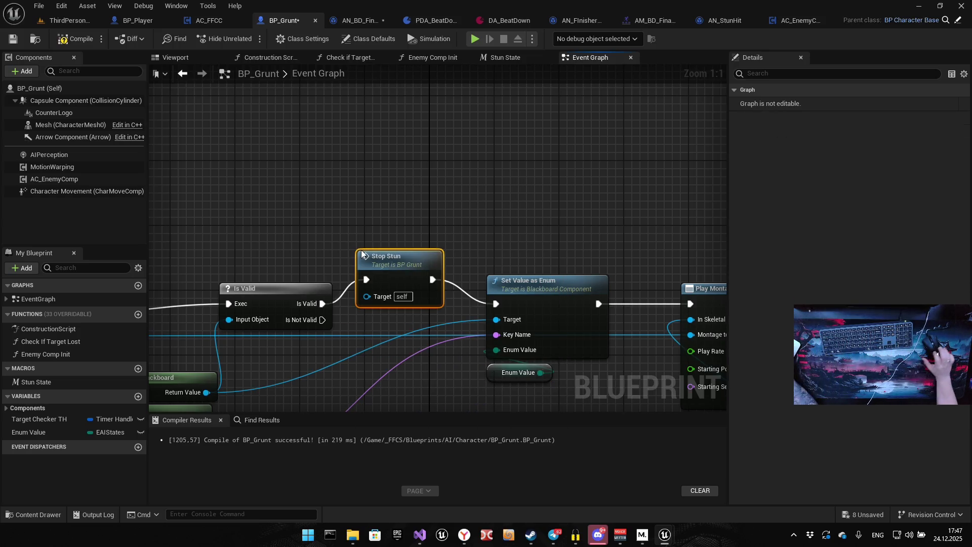
drag(406, 261, 414, 285)
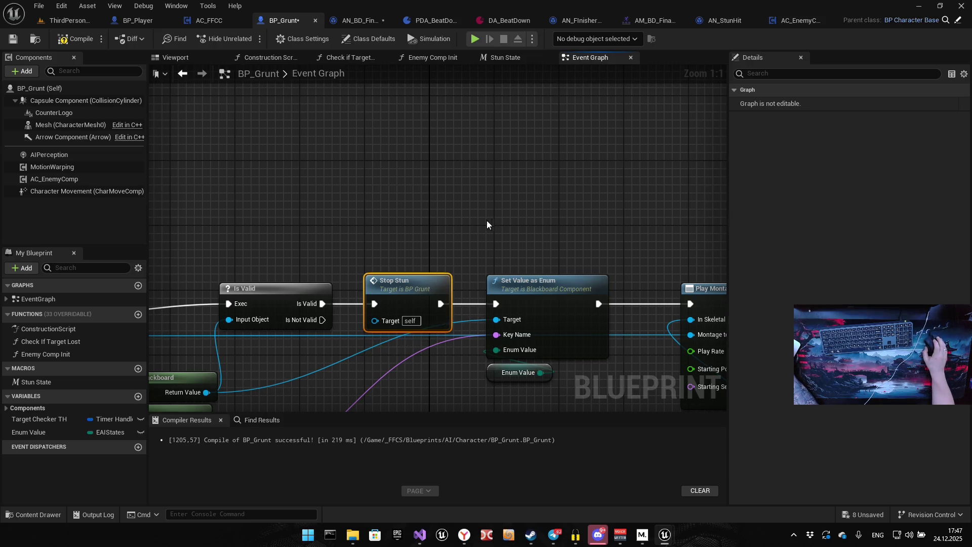
Select the Destroy Component and Stun Effect getter nodes in the Stop Stun event
drag(502, 218, 492, 217)
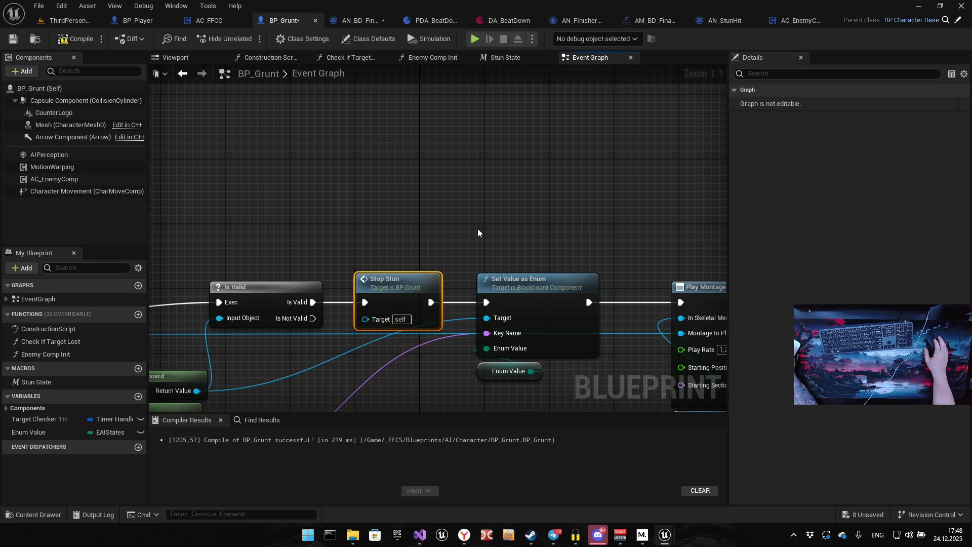
mouse_move(475, 236)
mouse_down()
mouse_move(481, 245)
mouse_move(355, 275)
mouse_up()
scroll(358, 310, down, 5)
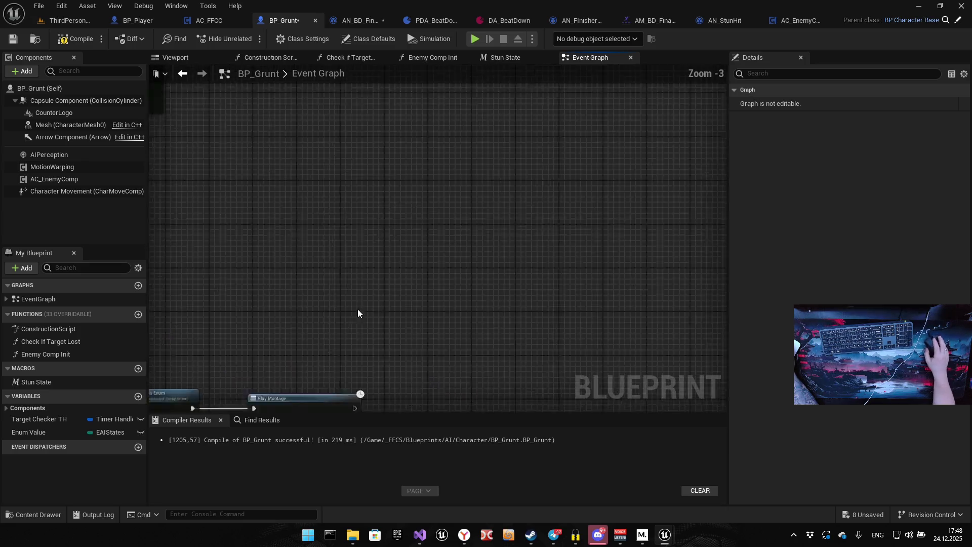
scroll(343, 278, up, 4)
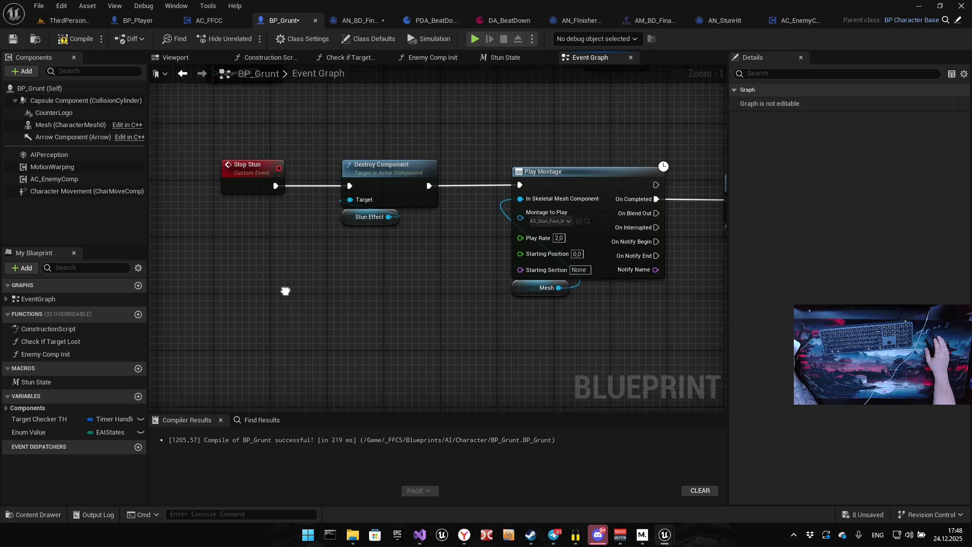
drag(284, 288, 431, 216)
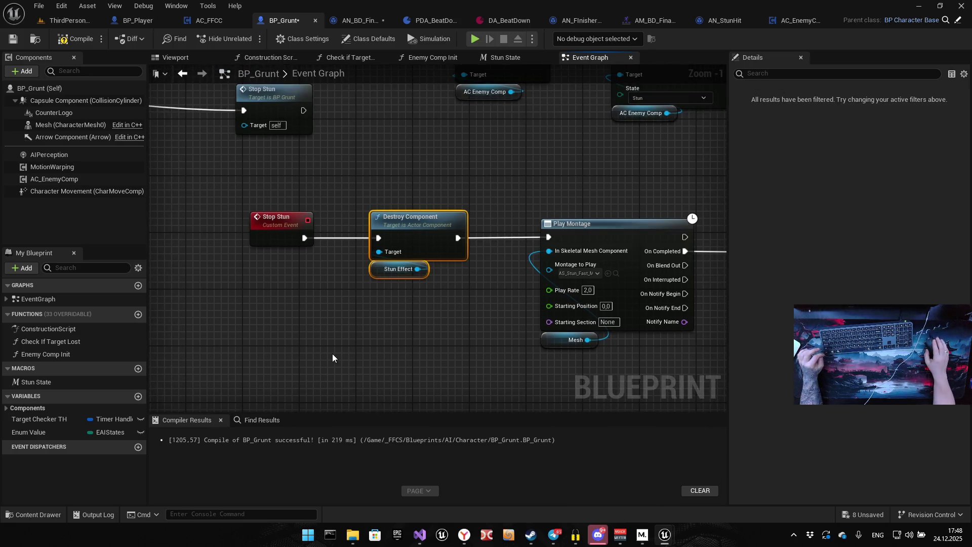
scroll(357, 346, down, 5)
scroll(308, 302, up, 4)
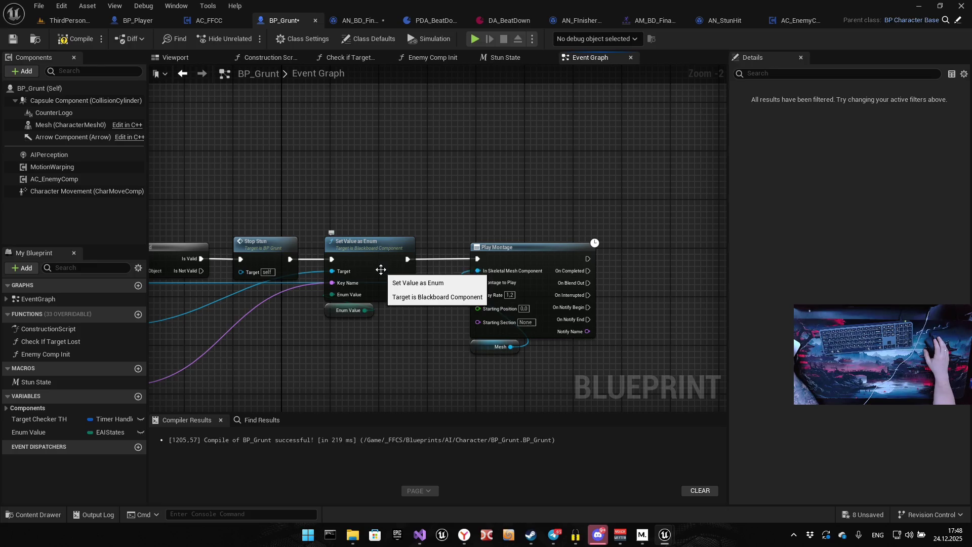
Replace the Stop Stun call with pasted Destroy Component, wired between Is Valid and Set Value as Enum
drag(384, 264, 317, 262)
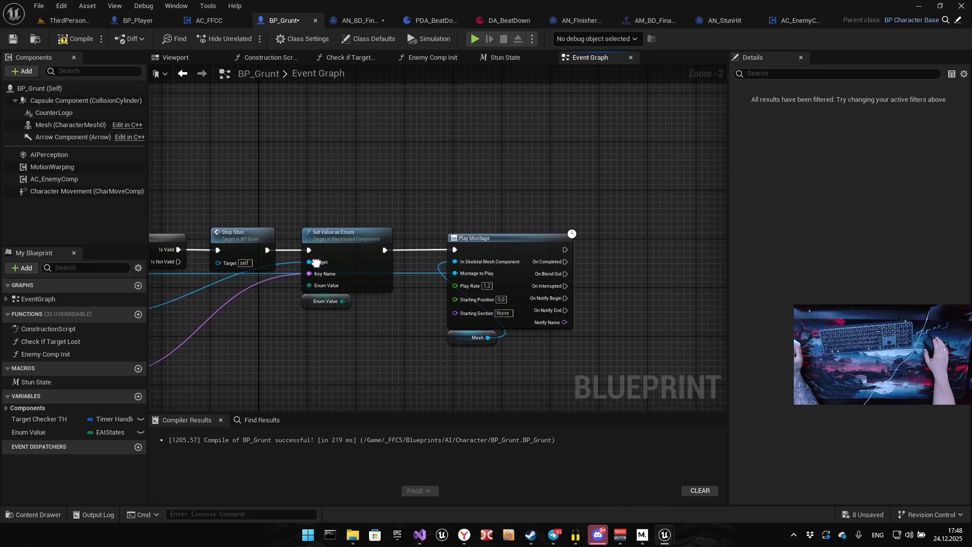
drag(287, 335, 344, 266)
click(332, 267)
key(Delete)
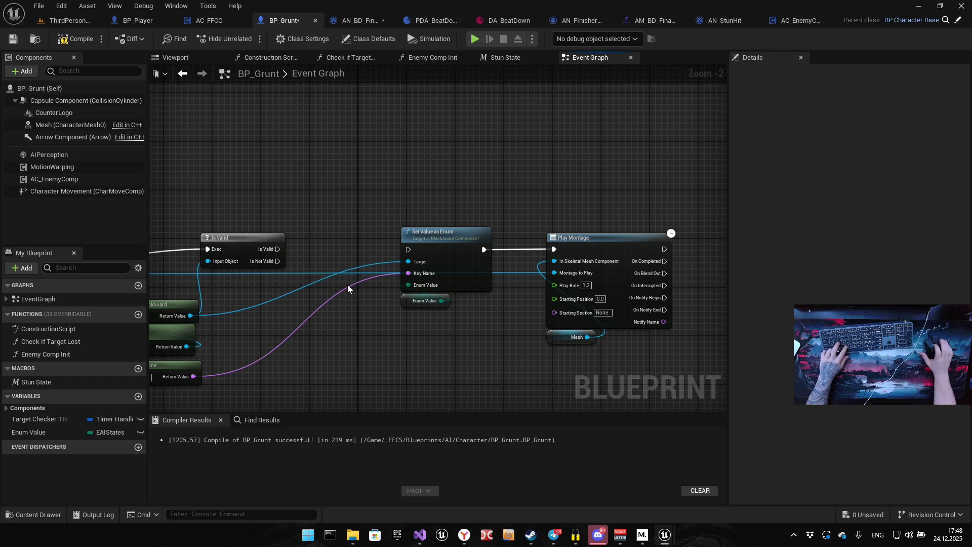
key(ctrl+v)
mouse_move(329, 241)
mouse_down()
mouse_move(310, 235)
mouse_move(277, 248)
mouse_up()
mouse_move(369, 249)
mouse_down()
mouse_move(383, 264)
mouse_move(410, 252)
mouse_up()
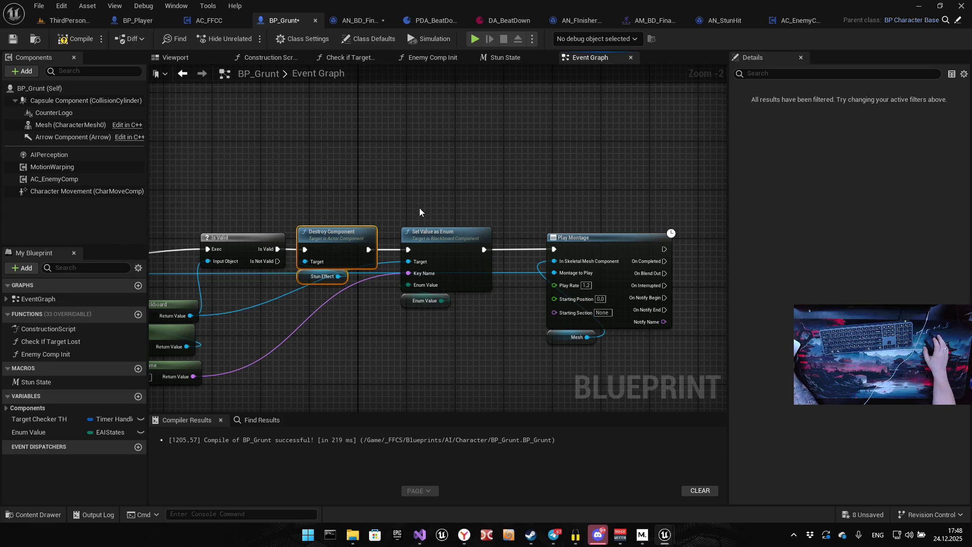
Move the Event Enemy Final Blow node and its helper nodes left to make room
drag(362, 202, 566, 132)
mouse_move(393, 143)
mouse_down()
mouse_move(434, 274)
mouse_move(448, 244)
mouse_up()
mouse_move(167, 127)
mouse_down()
mouse_move(299, 199)
mouse_move(425, 309)
mouse_up()
mouse_move(460, 192)
mouse_down()
mouse_move(363, 162)
mouse_move(312, 170)
mouse_up()
click(354, 130)
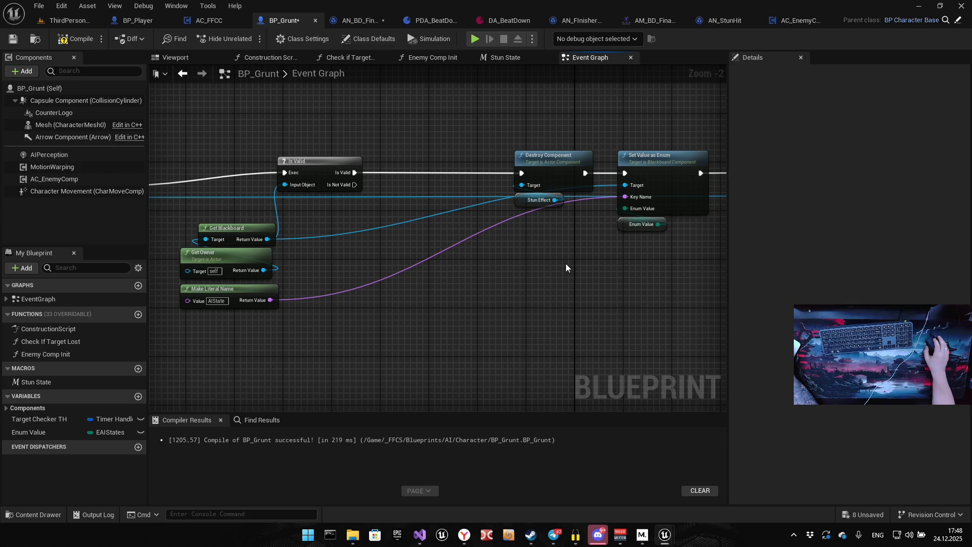
right_click(521, 196)
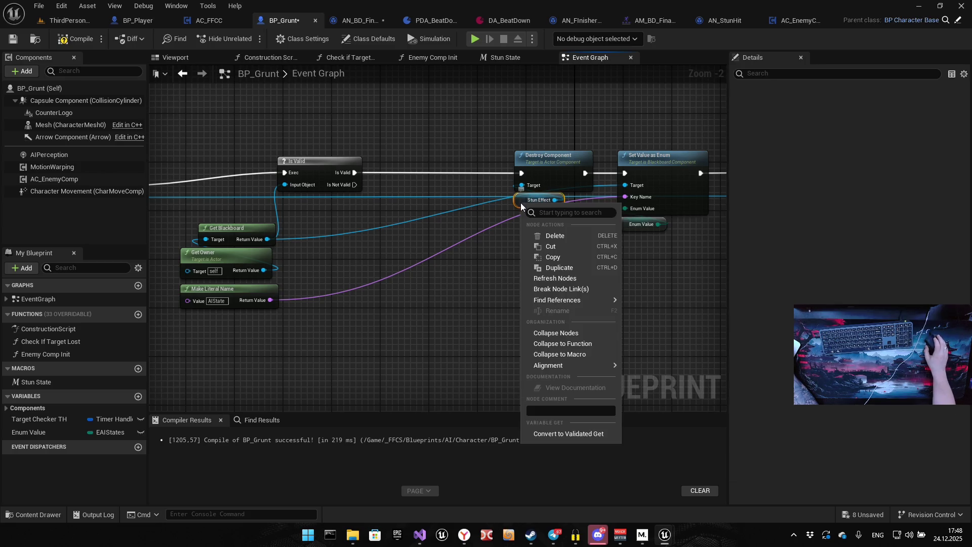
Make Stun Effect a validated get: Is Valid to Destroy Component, Is Not Valid to Set Value as Enum; compile
click(556, 433)
drag(460, 254, 457, 313)
mouse_move(530, 268)
mouse_down()
mouse_move(405, 250)
mouse_move(408, 225)
mouse_up()
scroll(399, 230, up, 2)
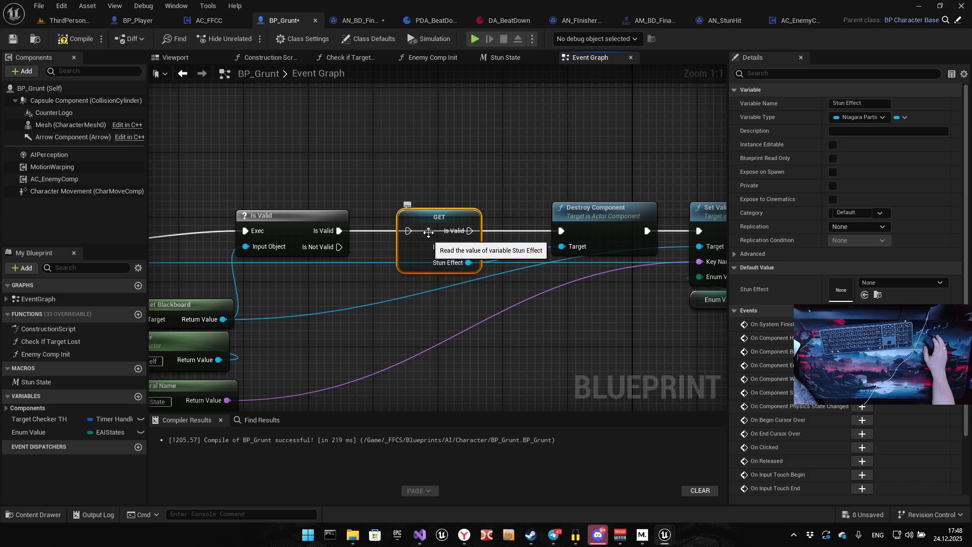
mouse_move(408, 231)
mouse_down()
mouse_move(399, 233)
mouse_move(408, 231)
mouse_up()
drag(469, 231, 560, 231)
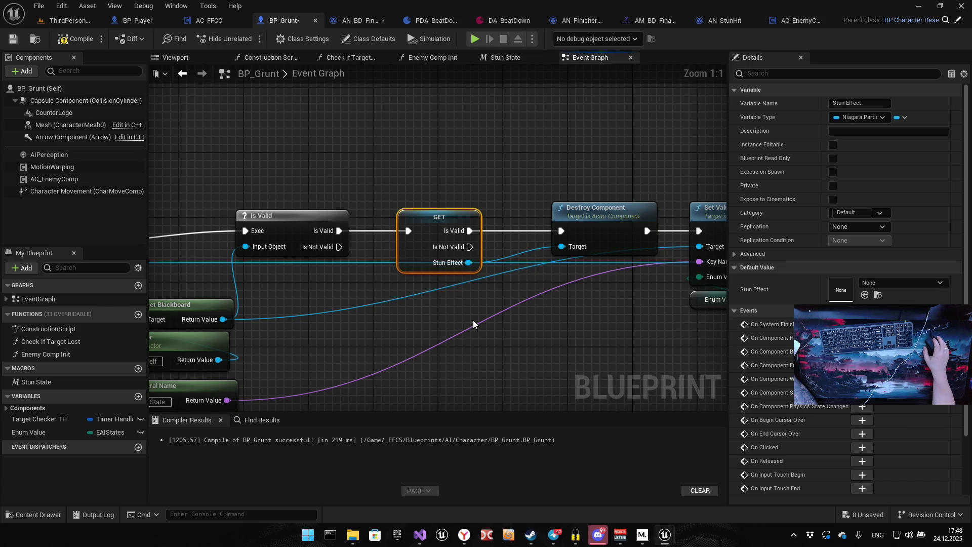
drag(362, 270, 590, 255)
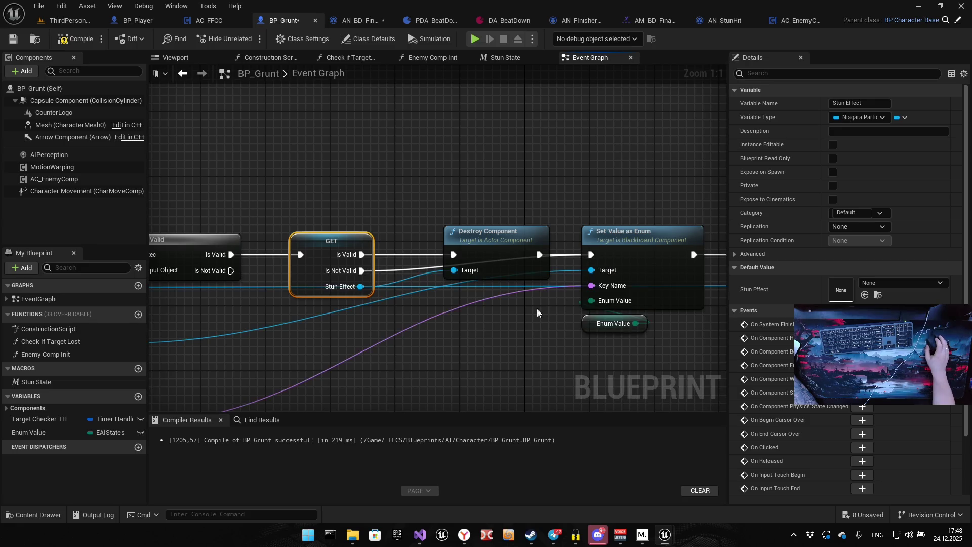
drag(536, 308, 409, 305)
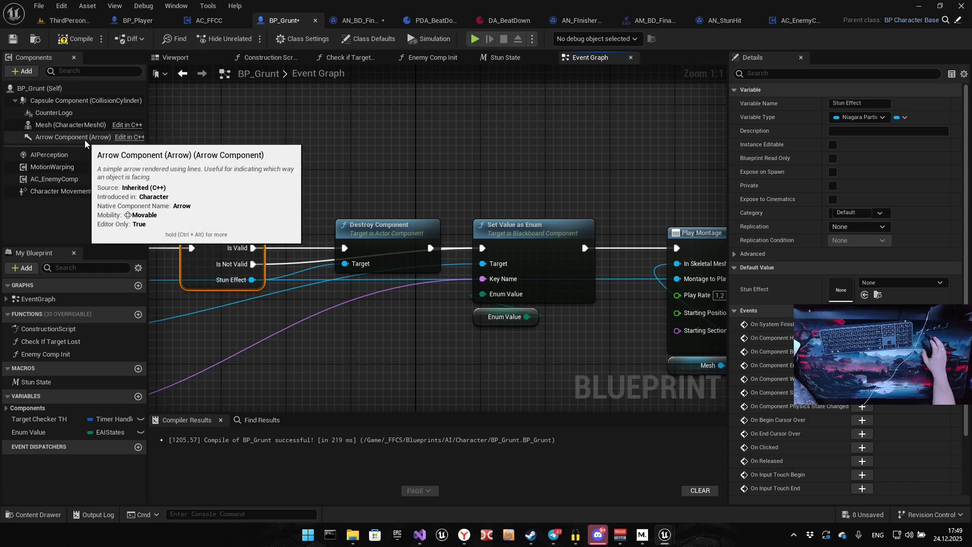
click(76, 38)
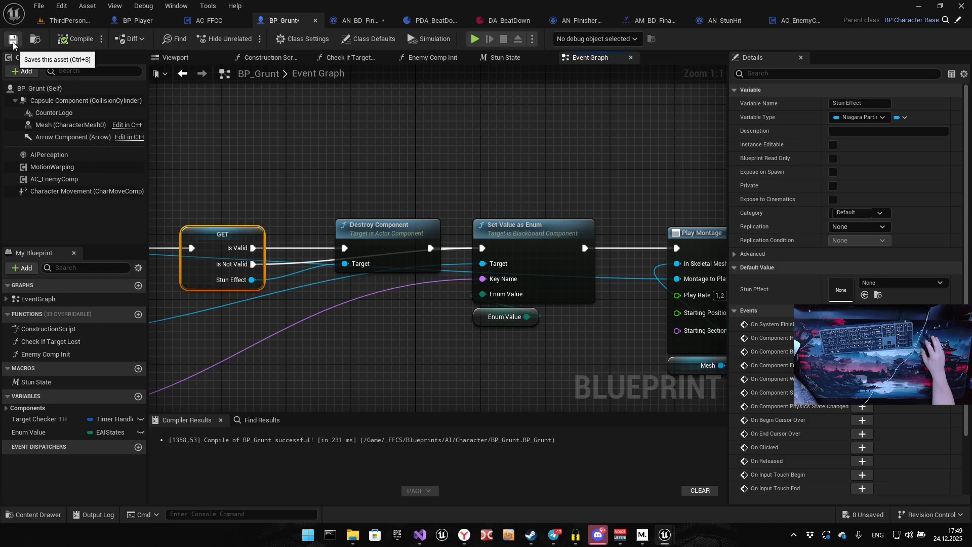
Save BP_Grunt, playtest against the grunts with the Gameplay Debugger shown, then stop the session
click(14, 41)
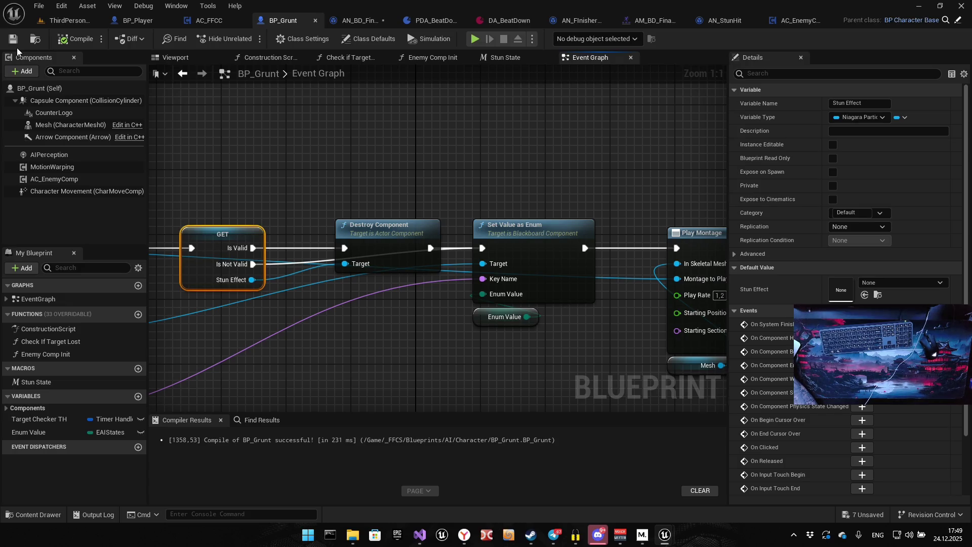
click(475, 39)
click(550, 245)
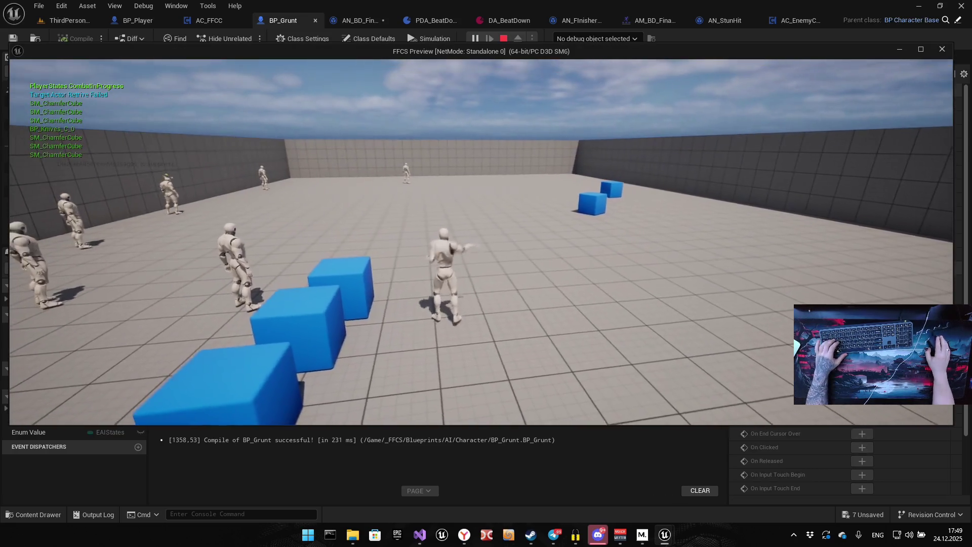
key(w)
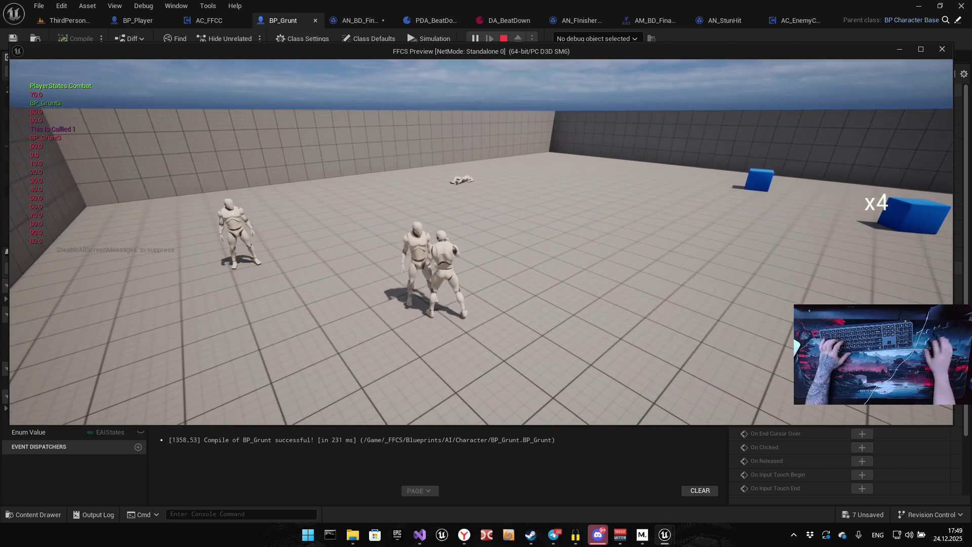
key(apostrophe)
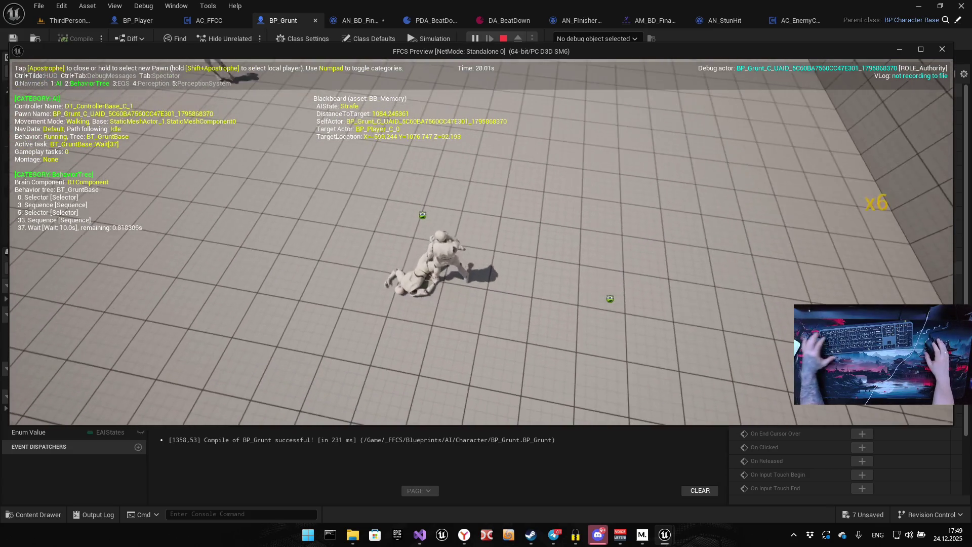
key(Escape)
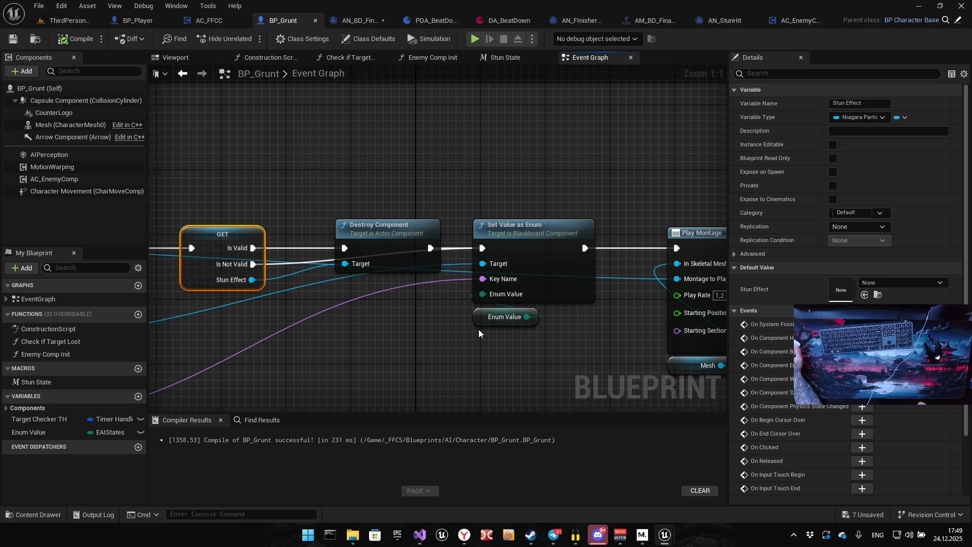
Inspect the Branch, Is Valid, Remove Enemy and Set Player Dead wiring in BP_Grunt's Event Graph
scroll(458, 311, down, 4)
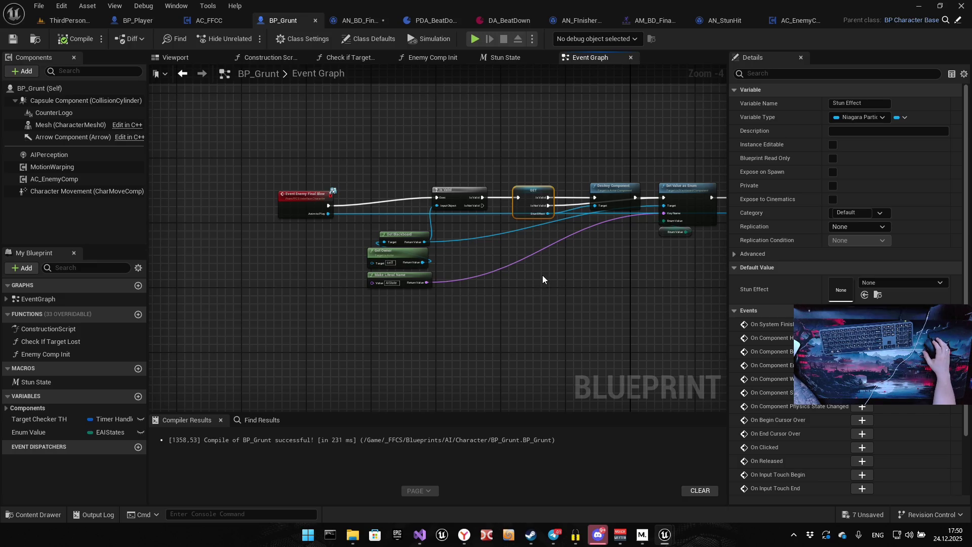
scroll(493, 305, down, 6)
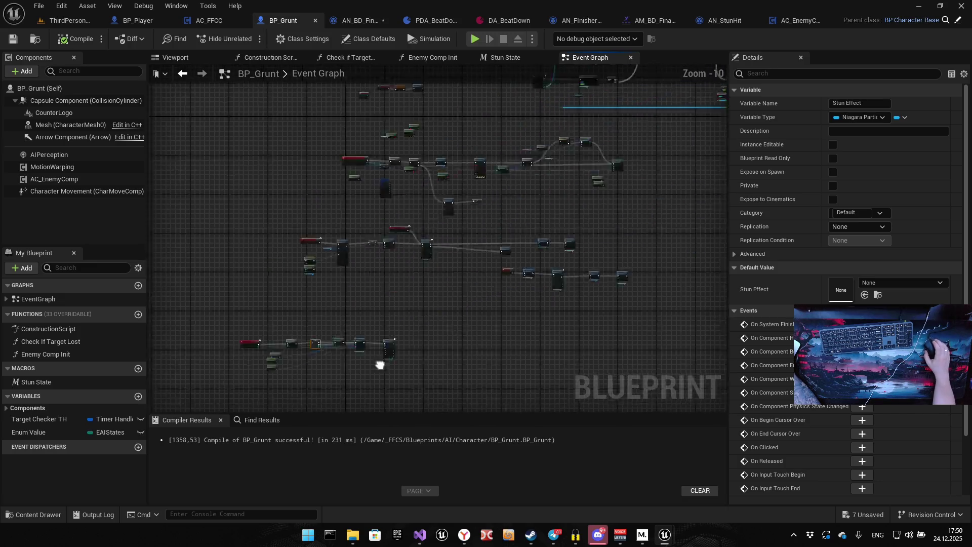
scroll(423, 317, up, 5)
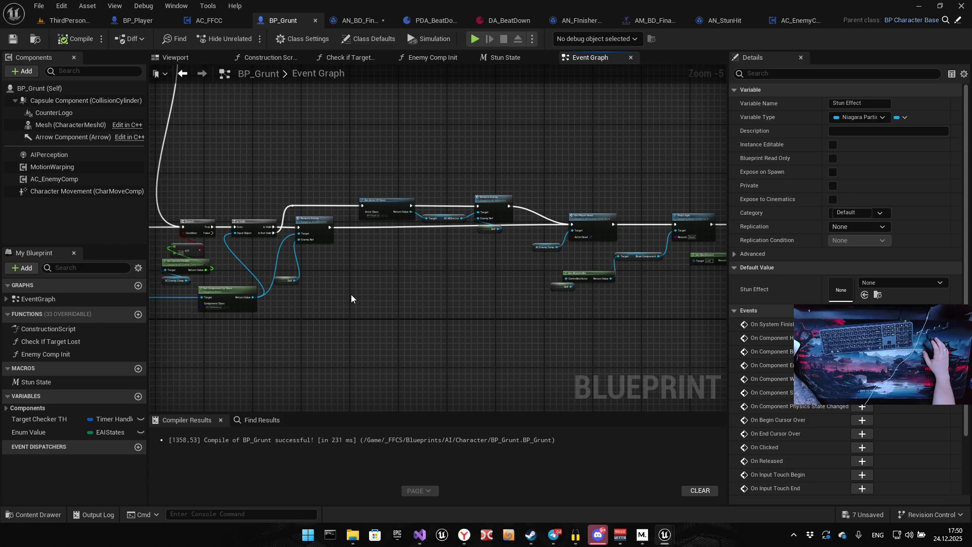
scroll(343, 278, up, 4)
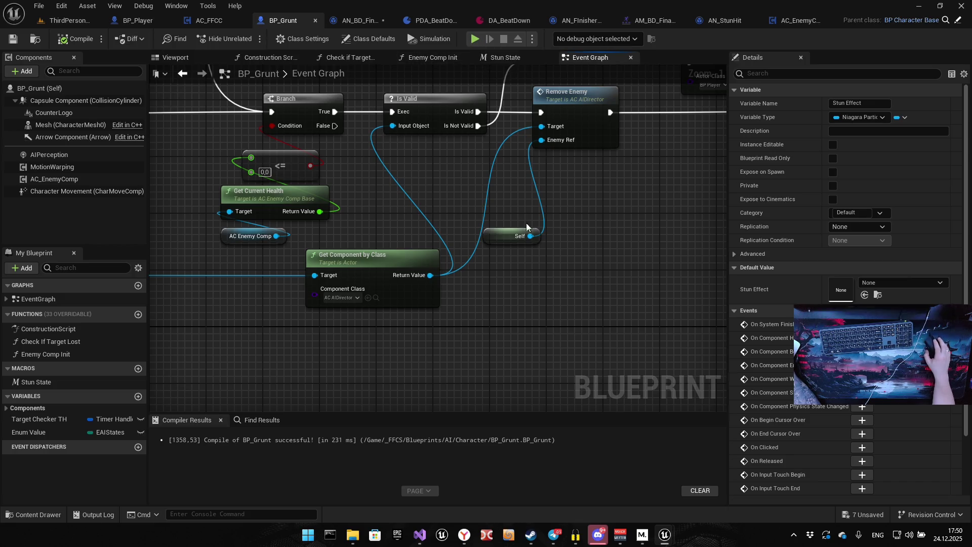
drag(374, 200, 493, 217)
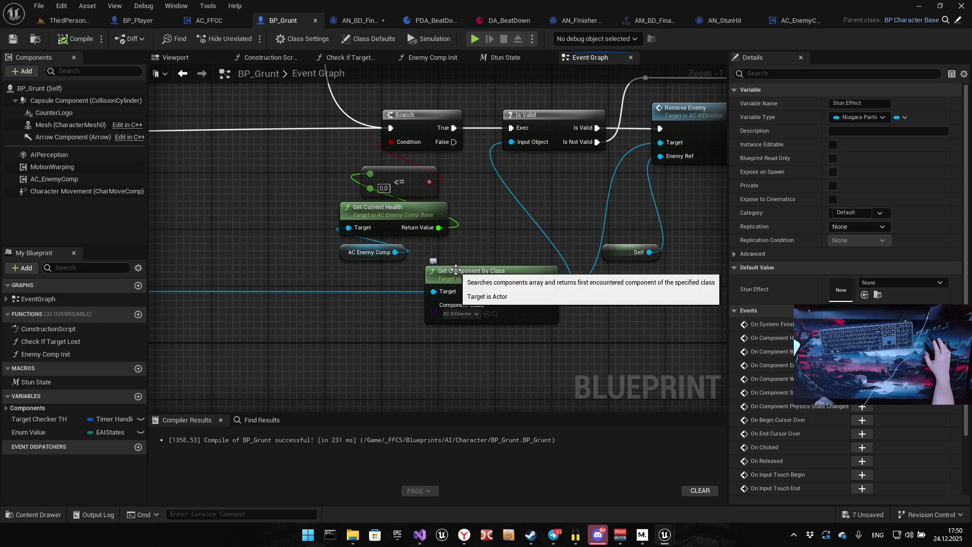
scroll(456, 269, down, 4)
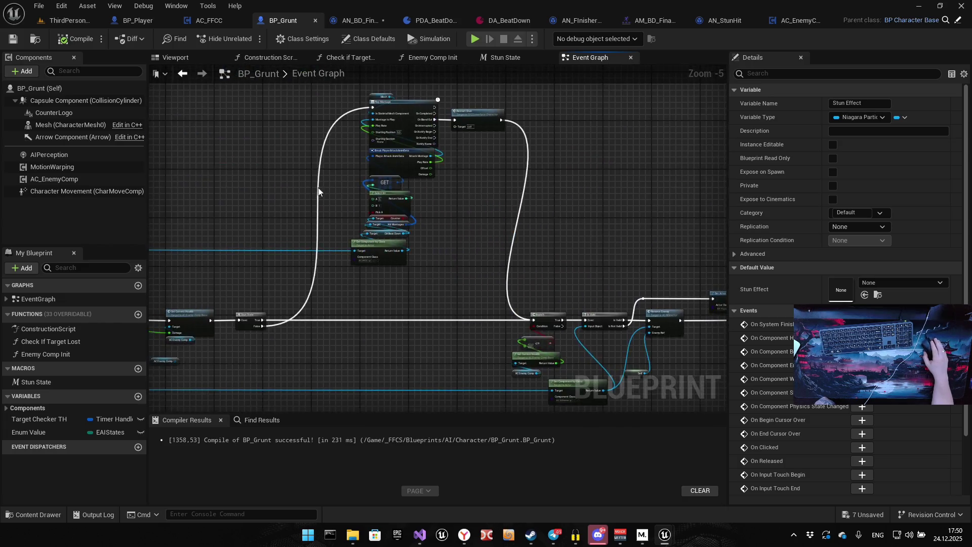
drag(404, 319, 501, 209)
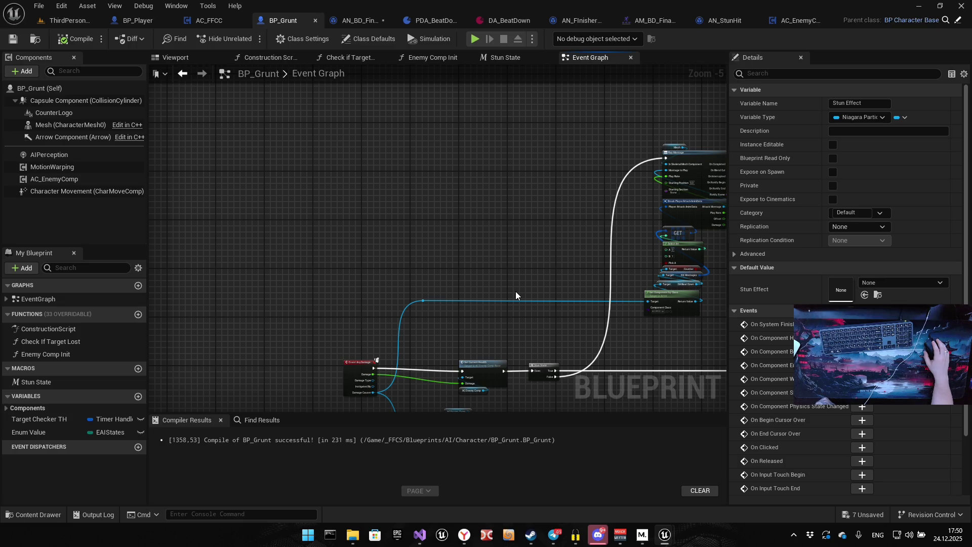
mouse_move(511, 296)
mouse_down()
mouse_move(434, 251)
mouse_move(323, 250)
mouse_up()
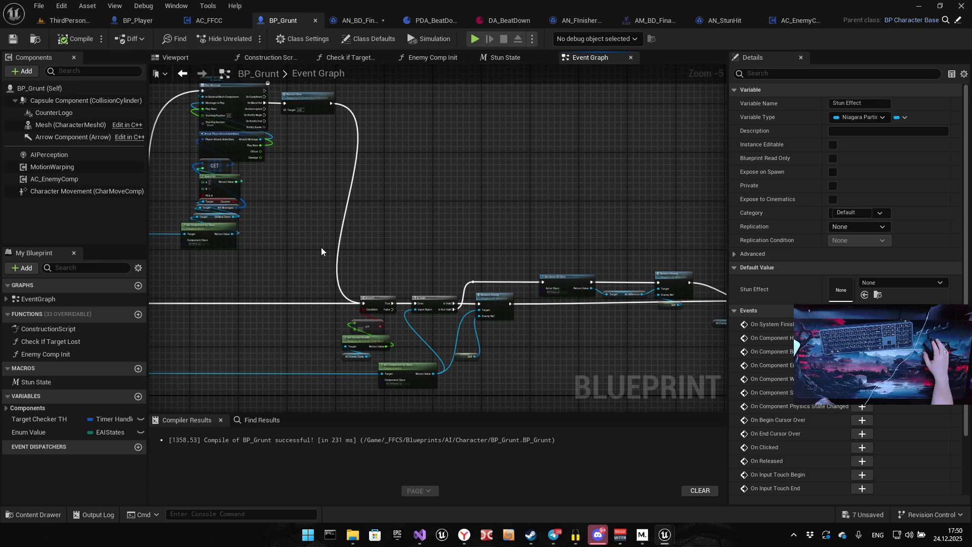
mouse_move(464, 237)
mouse_down()
mouse_move(426, 192)
mouse_move(306, 168)
mouse_up()
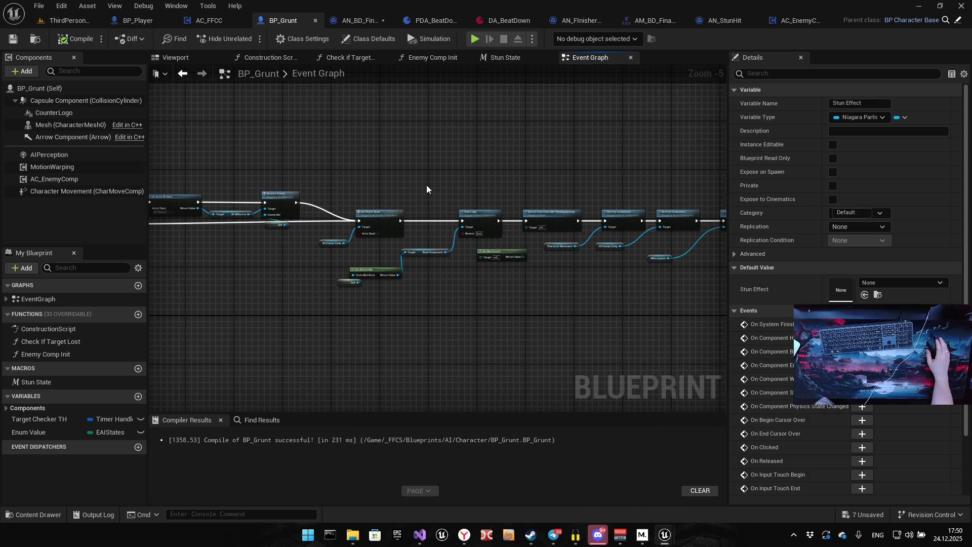
drag(436, 186, 535, 226)
Review the Play Montage, Select Int and remaining node groups, then switch to BP_Player
scroll(318, 280, up, 3)
mouse_move(250, 256)
mouse_down()
mouse_move(542, 382)
mouse_move(543, 277)
mouse_up()
scroll(413, 260, down, 4)
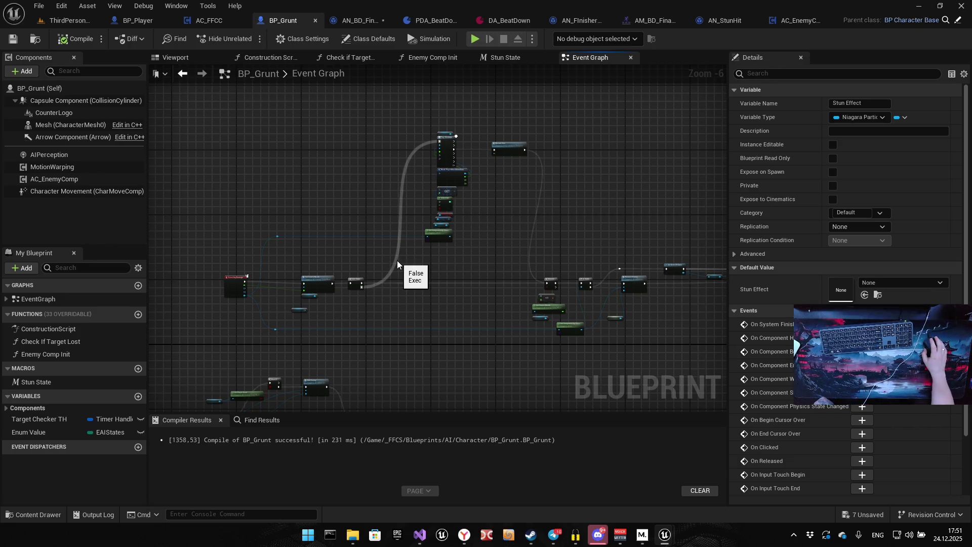
mouse_move(363, 299)
mouse_down()
mouse_move(430, 189)
mouse_move(318, 197)
mouse_up()
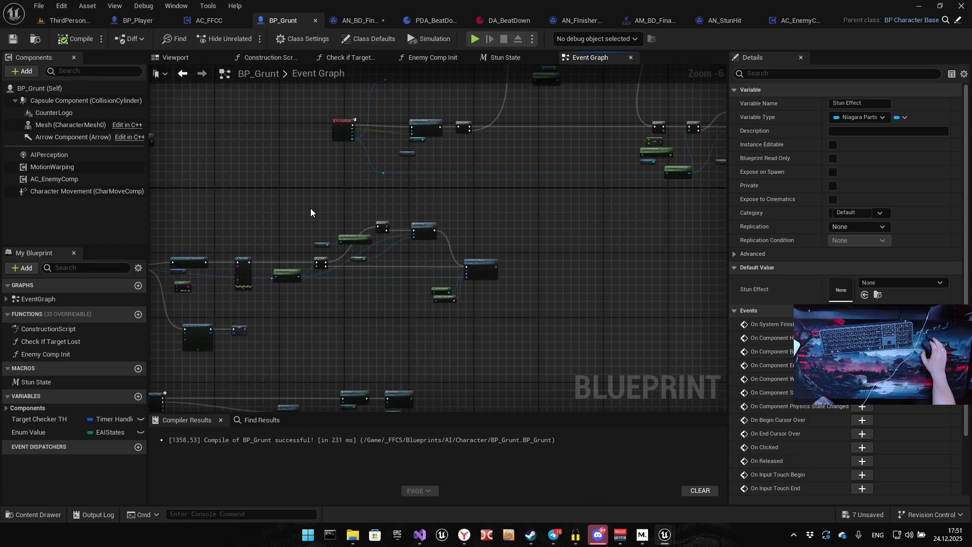
mouse_move(285, 240)
mouse_down()
mouse_move(458, 143)
mouse_move(336, 152)
mouse_move(458, 141)
mouse_up()
scroll(423, 247, up, 1)
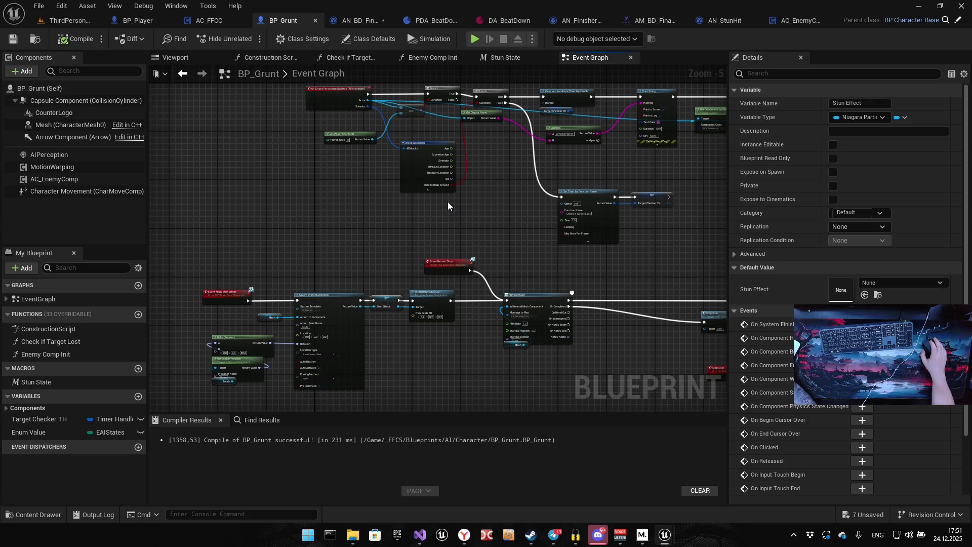
drag(441, 196, 392, 309)
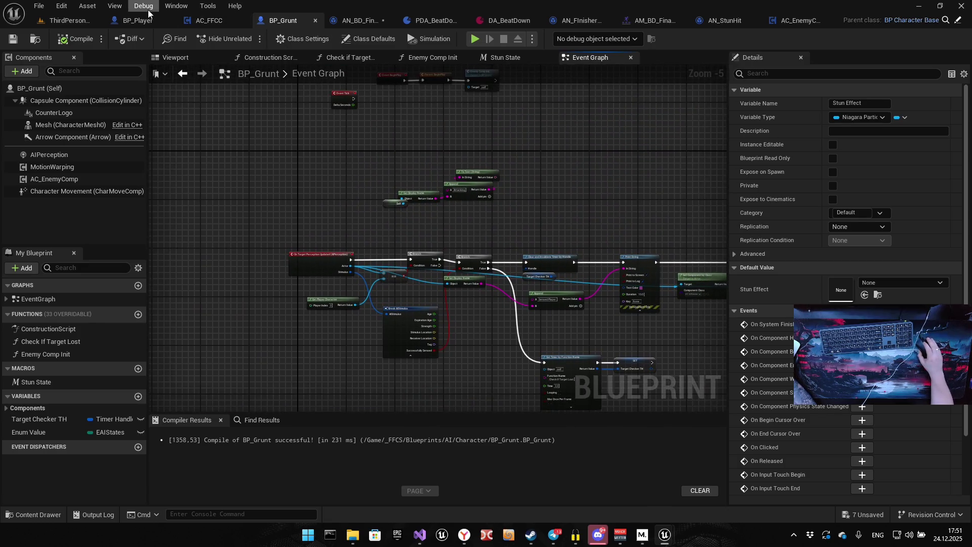
click(138, 21)
mouse_move(377, 147)
mouse_down()
mouse_move(466, 167)
mouse_move(456, 323)
mouse_up()
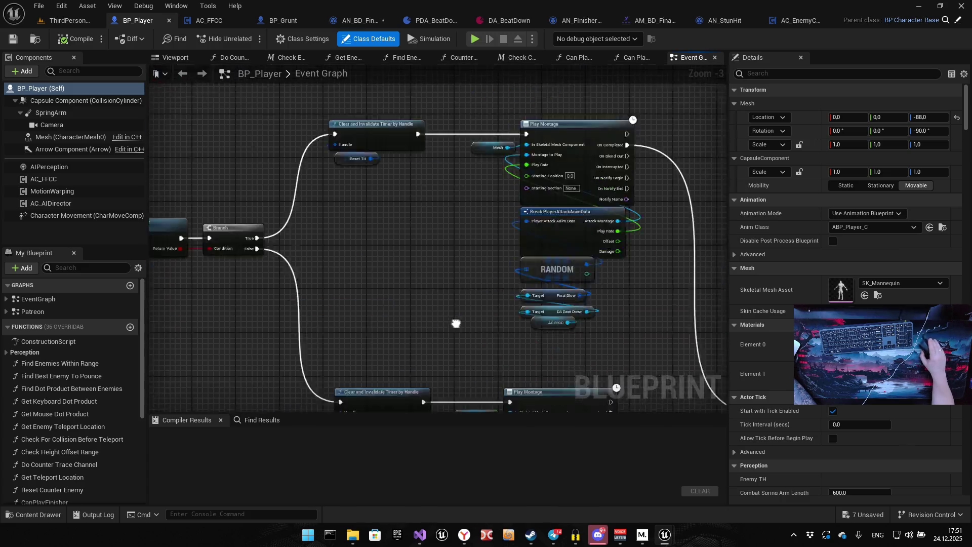
scroll(321, 229, down, 1)
scroll(312, 245, down, 6)
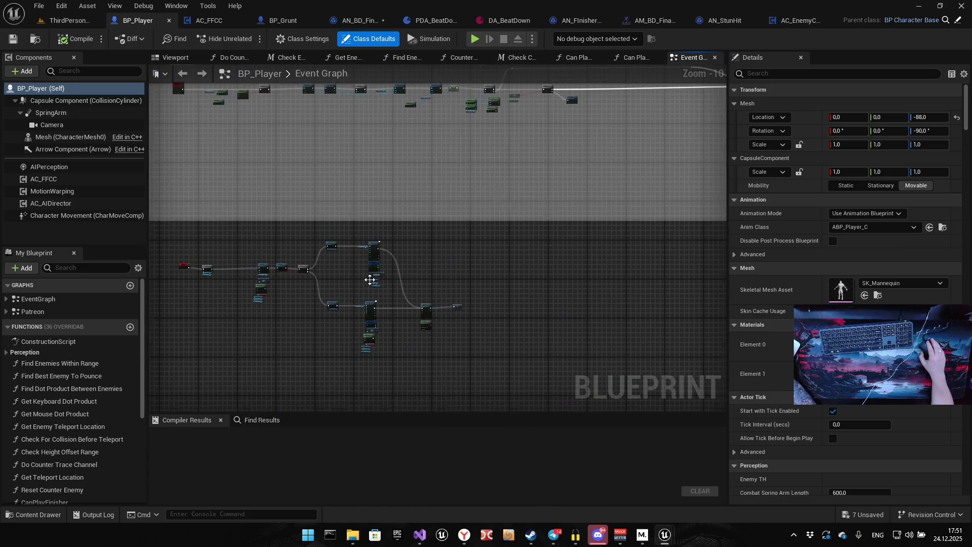
scroll(370, 280, down, 2)
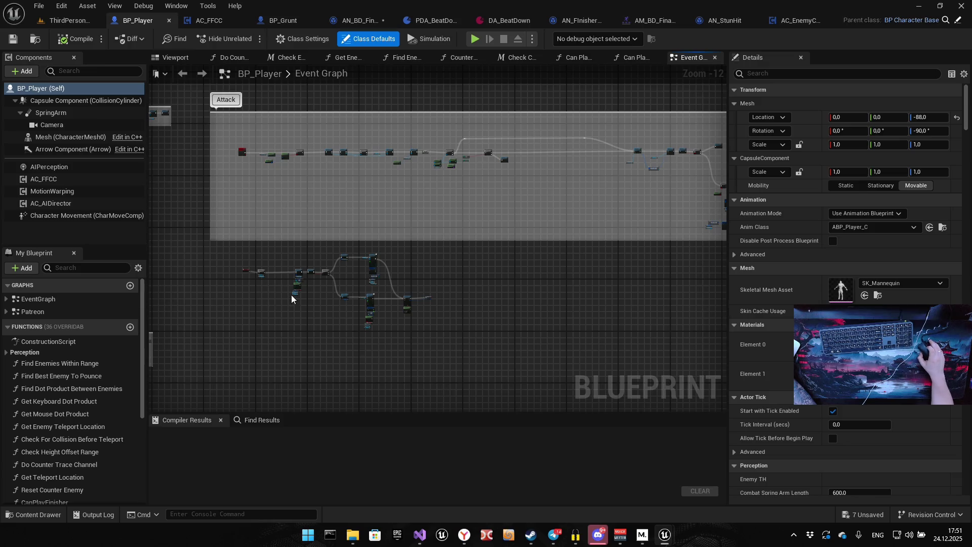
scroll(228, 252, up, 7)
scroll(430, 252, up, 2)
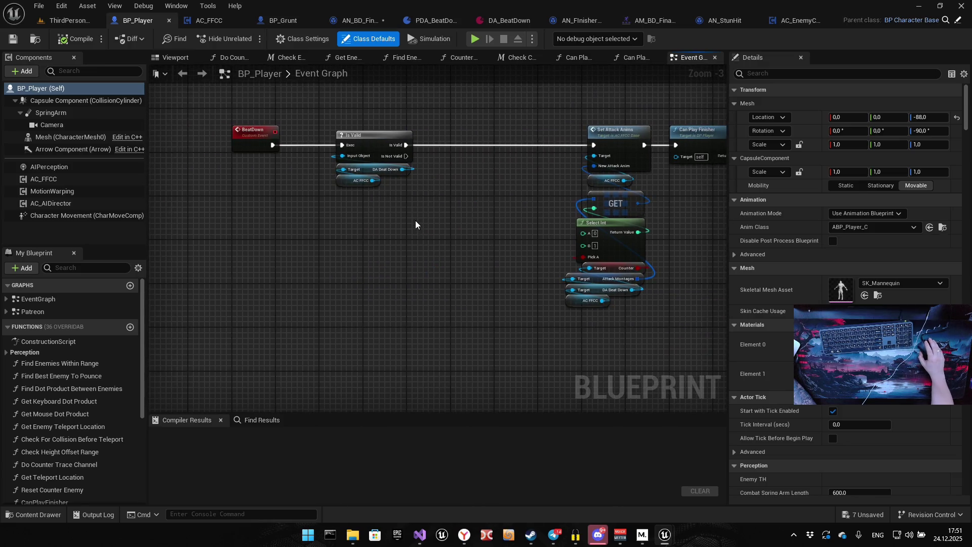
scroll(415, 223, down, 7)
drag(414, 186, 608, 361)
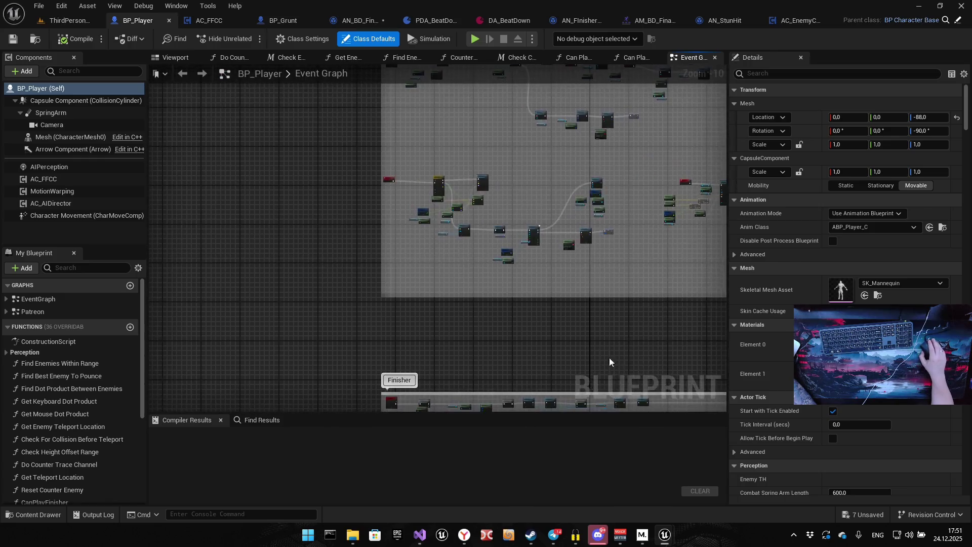
scroll(570, 320, down, 1)
mouse_move(570, 320)
mouse_down()
mouse_move(500, 222)
mouse_move(430, 58)
mouse_up()
scroll(475, 289, down, 1)
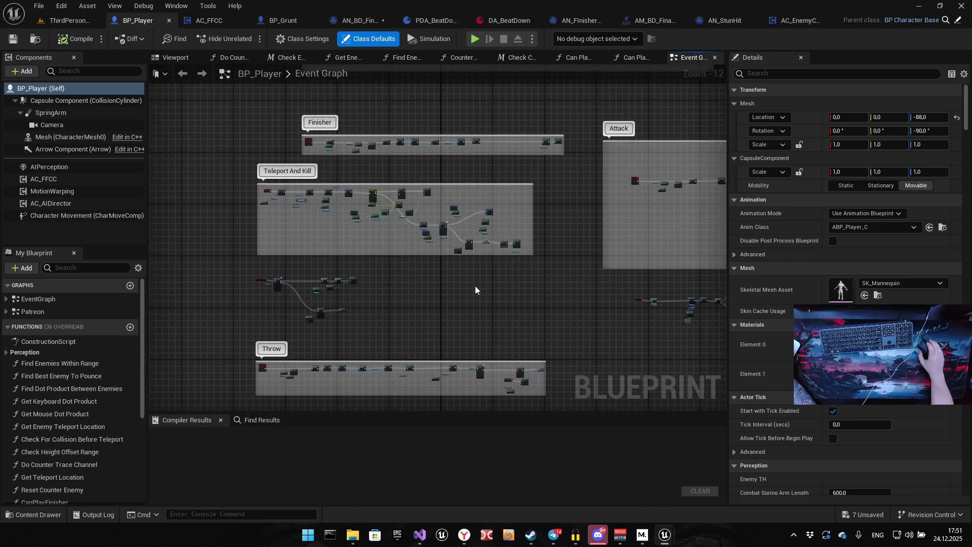
scroll(475, 285, up, 8)
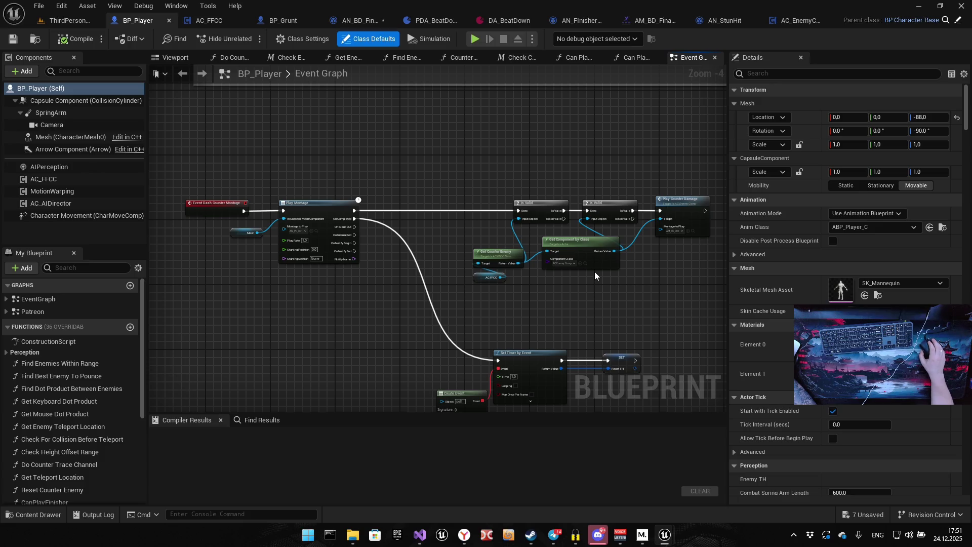
drag(606, 287, 434, 288)
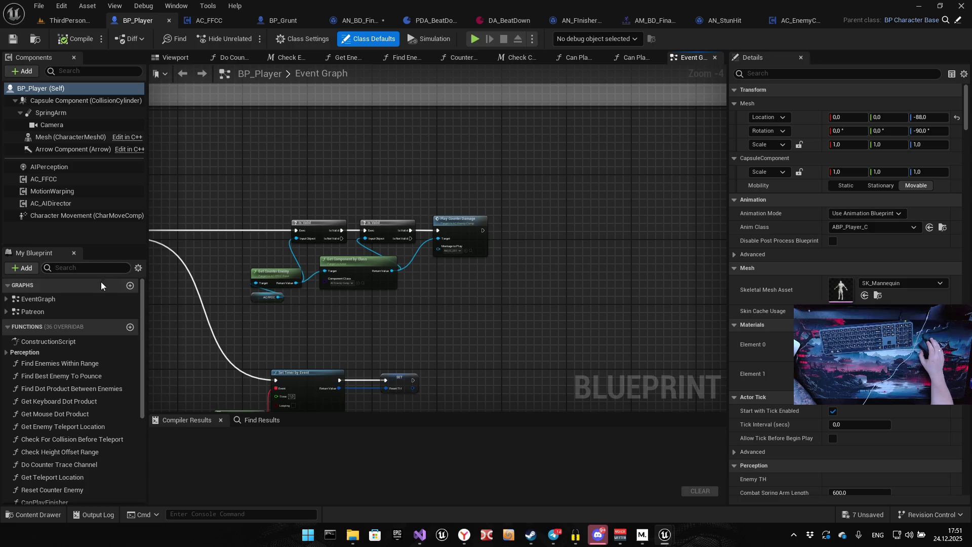
scroll(47, 445, down, 4)
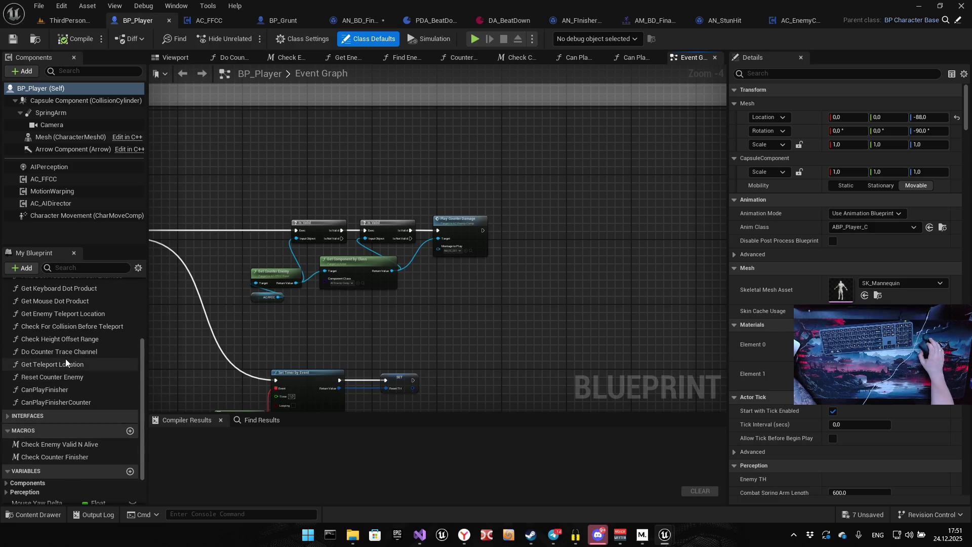
scroll(65, 358, up, 2)
double_click(70, 296)
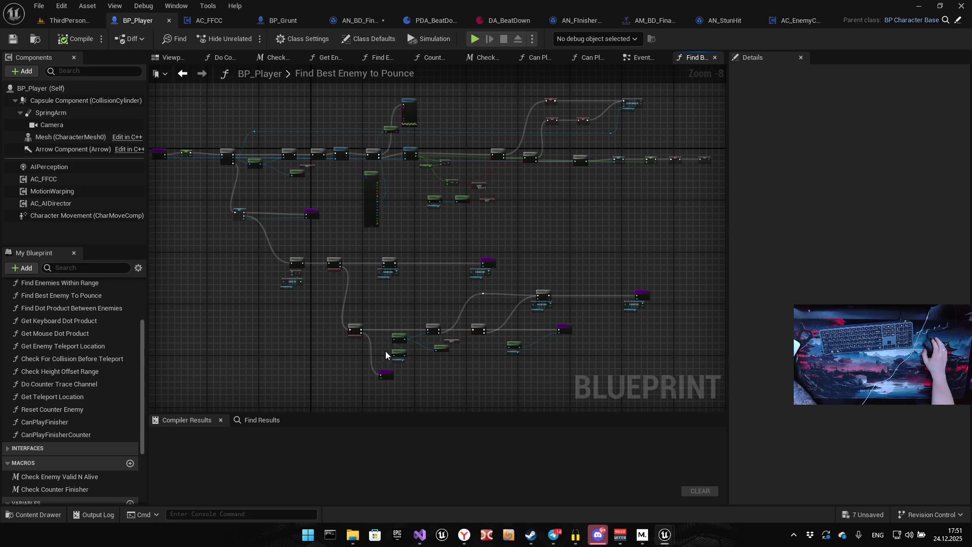
Connect the first Branch's False output to the Return Node and compile BP_Player
scroll(385, 351, up, 6)
mouse_move(271, 241)
mouse_down()
mouse_move(333, 186)
mouse_move(500, 280)
mouse_up()
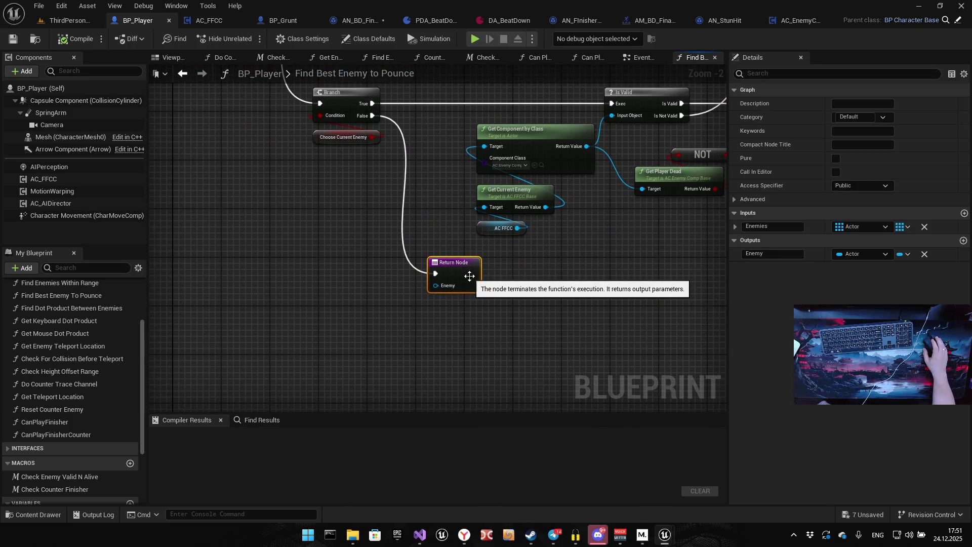
mouse_move(343, 186)
mouse_down()
mouse_move(501, 314)
mouse_move(488, 363)
mouse_move(455, 346)
mouse_up()
drag(405, 242, 456, 358)
drag(502, 299, 449, 278)
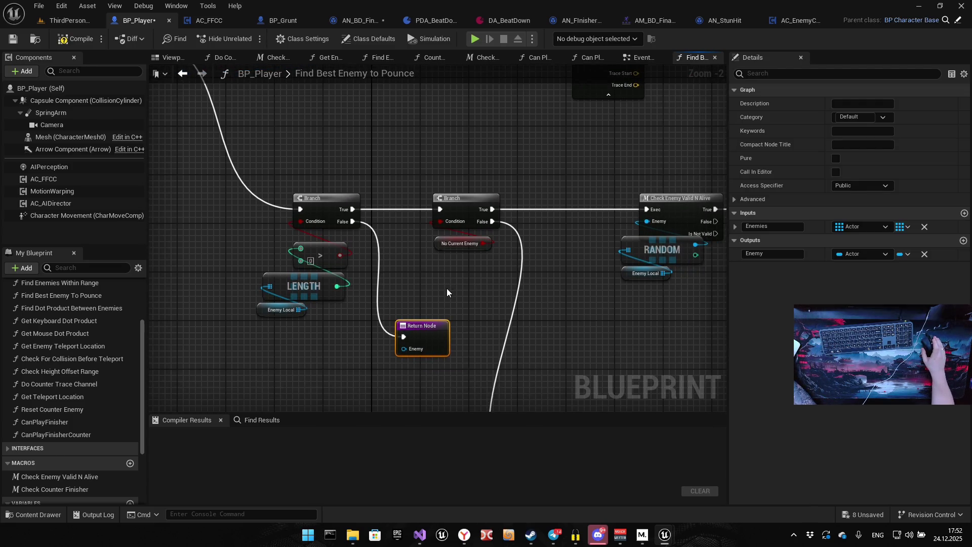
click(71, 39)
Review the function's wiring from Find Dot Product to the SET nodes and entry node, then start Play
mouse_move(608, 389)
mouse_down()
mouse_move(445, 237)
mouse_move(445, 263)
mouse_move(418, 328)
mouse_move(195, 343)
mouse_up()
scroll(445, 237, down, 5)
scroll(390, 181, up, 6)
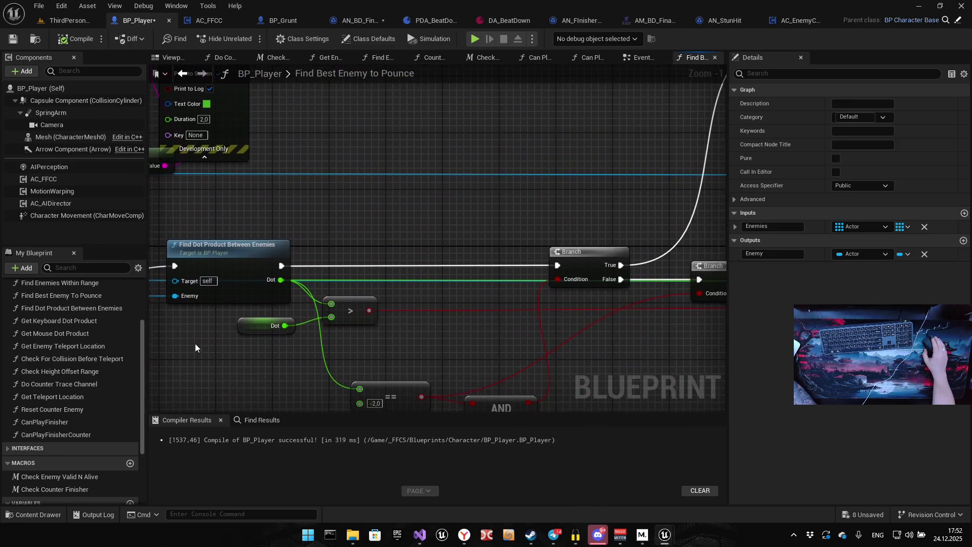
mouse_move(383, 332)
mouse_down()
mouse_move(231, 290)
mouse_move(237, 377)
mouse_up()
scroll(290, 330, down, 4)
scroll(376, 281, up, 3)
drag(343, 344, 307, 273)
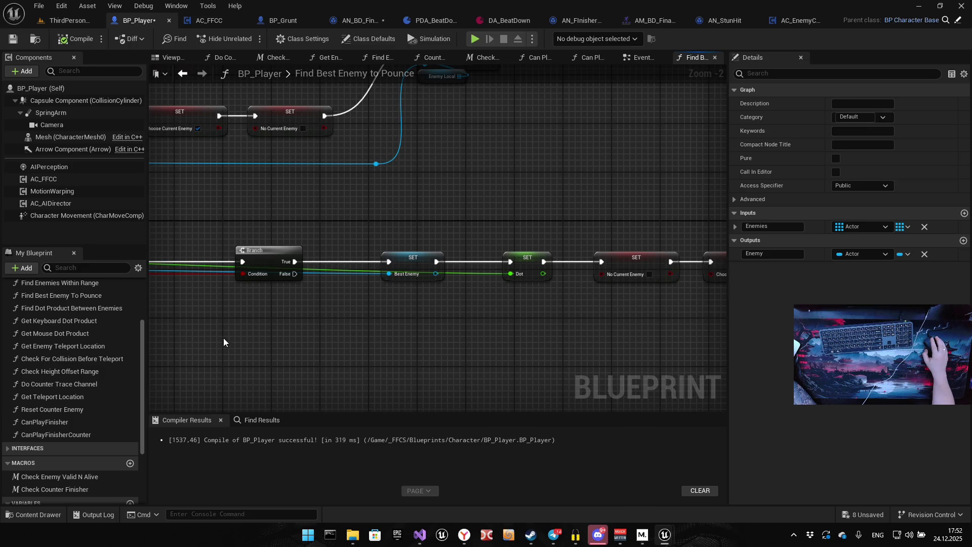
scroll(321, 278, down, 5)
scroll(294, 303, up, 4)
mouse_move(295, 302)
mouse_down()
mouse_move(380, 226)
mouse_move(371, 188)
mouse_up()
click(477, 43)
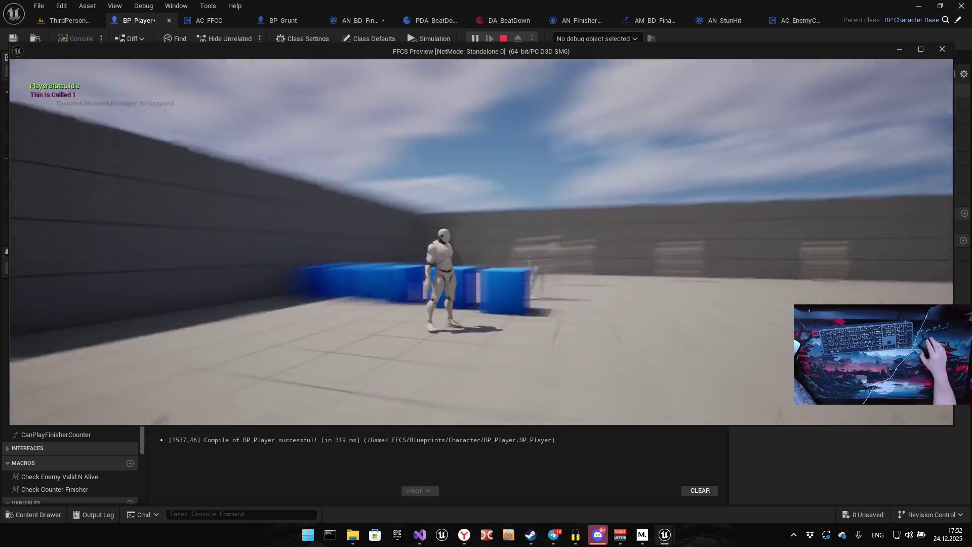
Pounce on the grunts in the running game preview with the W key
key(w)
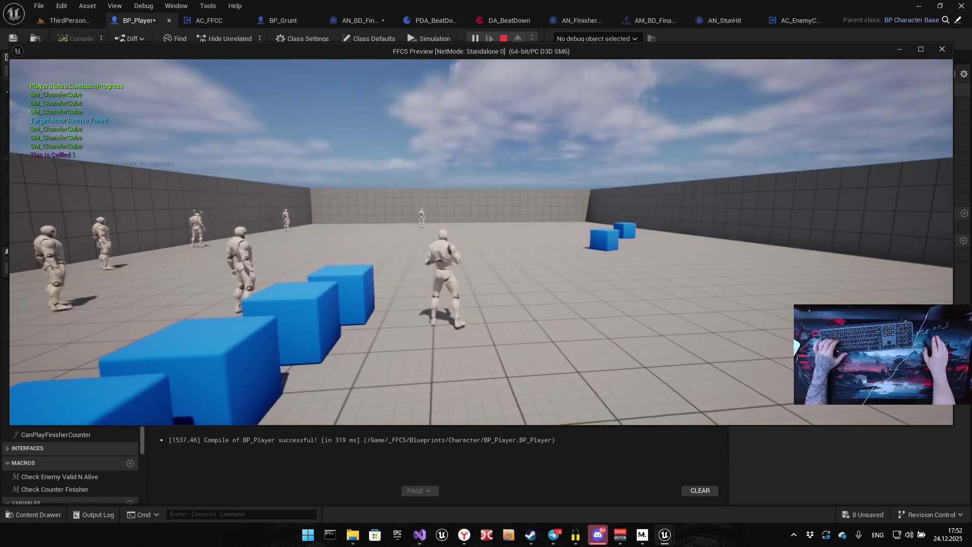
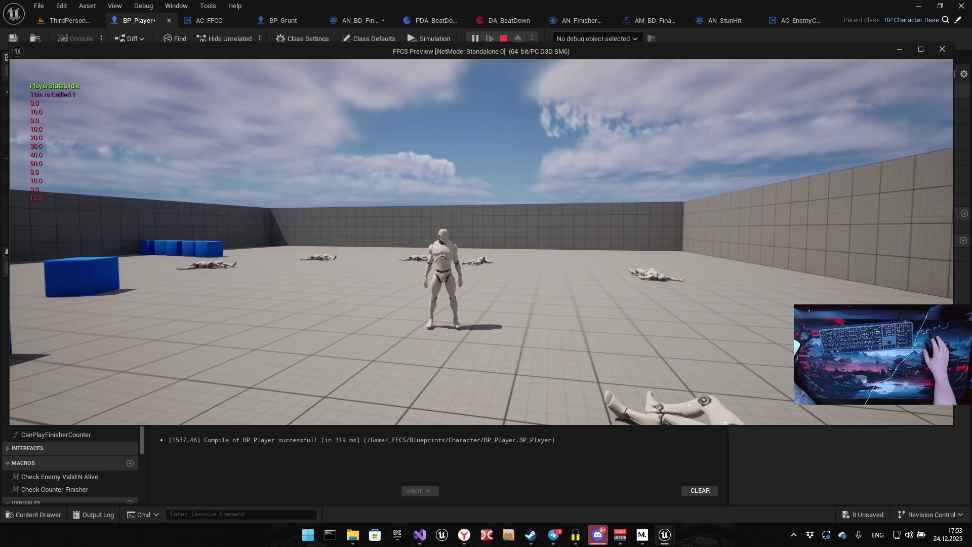
Run the character around the test level, then stop the Play In Editor session
key(w)
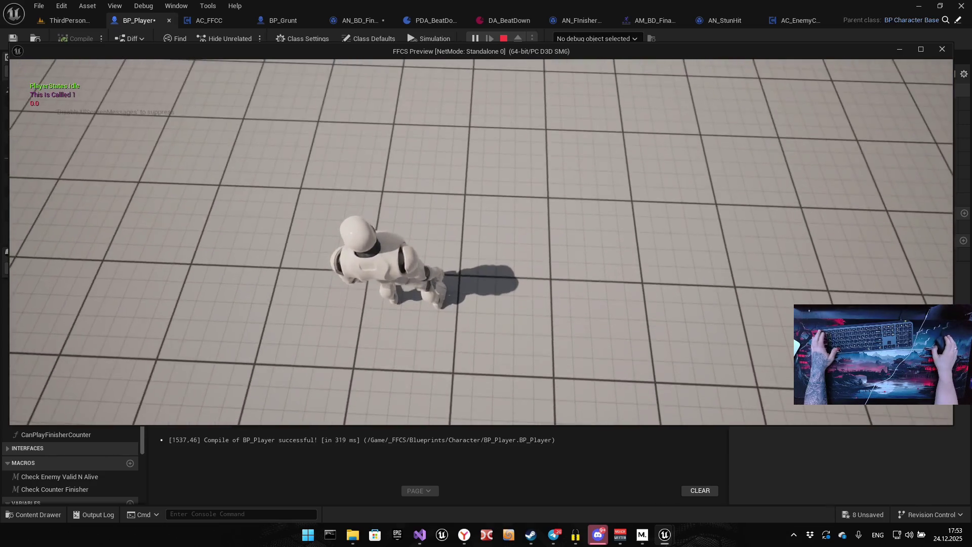
key(Escape)
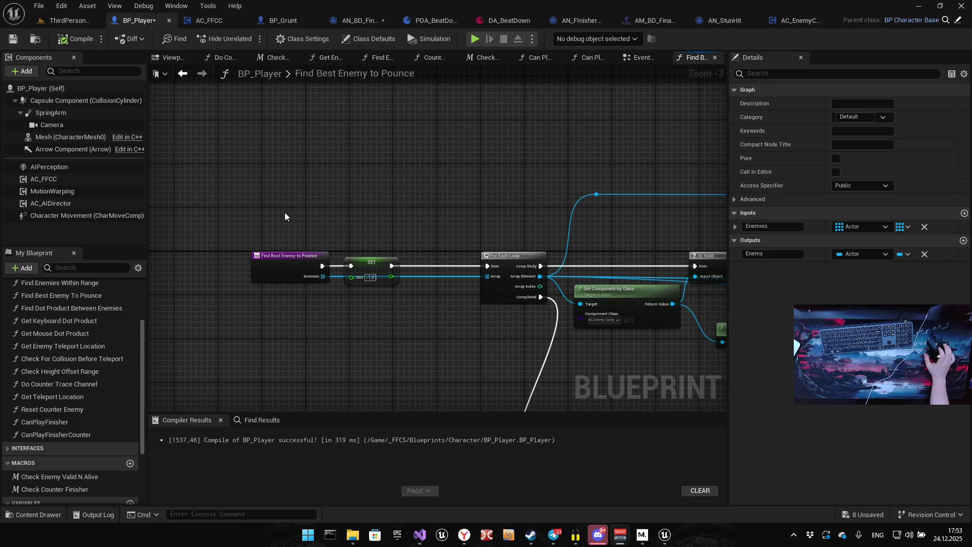
Save all modified assets, then close Unreal Editor and the leftover Content Browser window
click(39, 6)
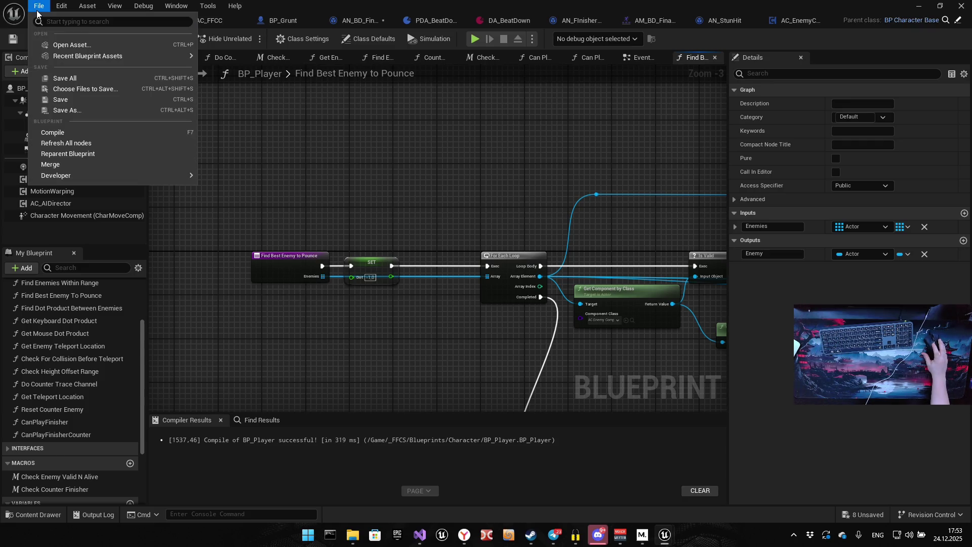
click(108, 78)
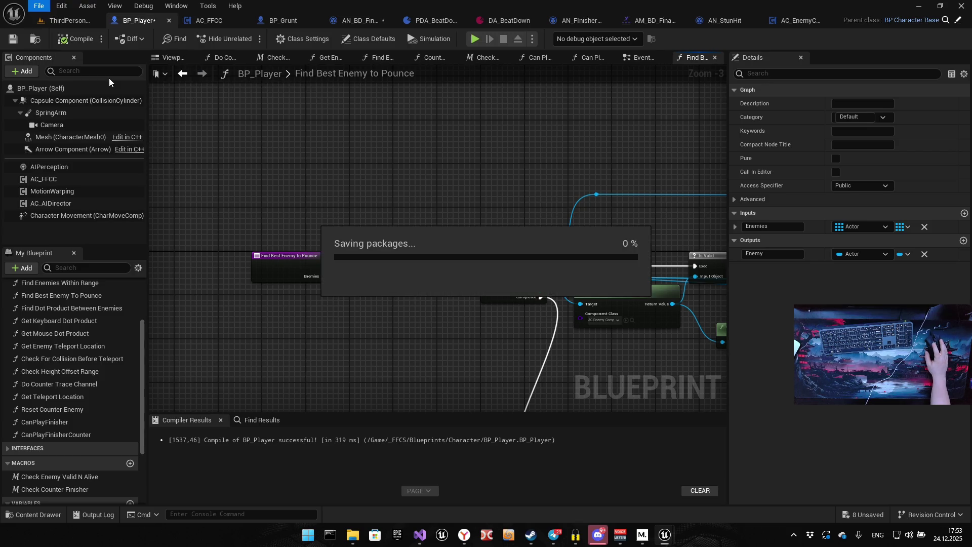
click(964, 5)
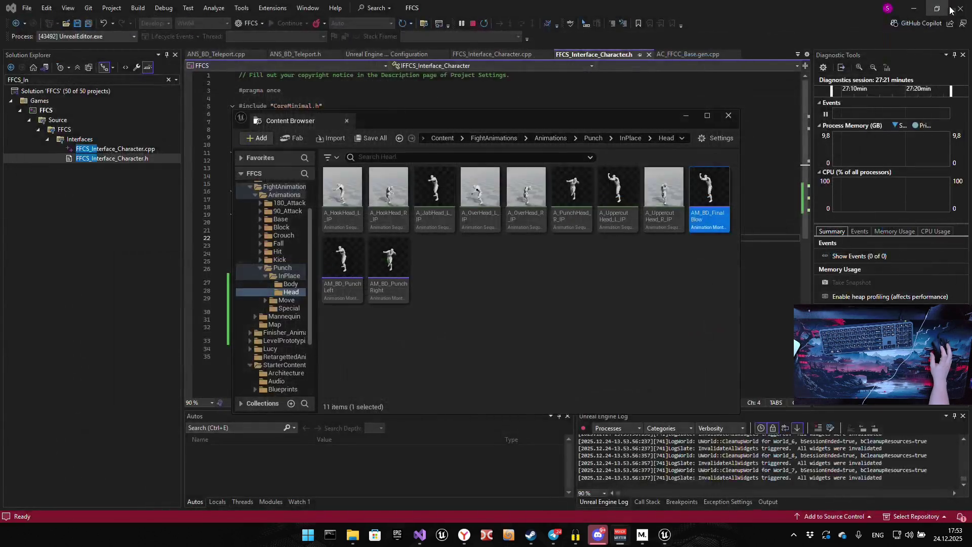
click(713, 71)
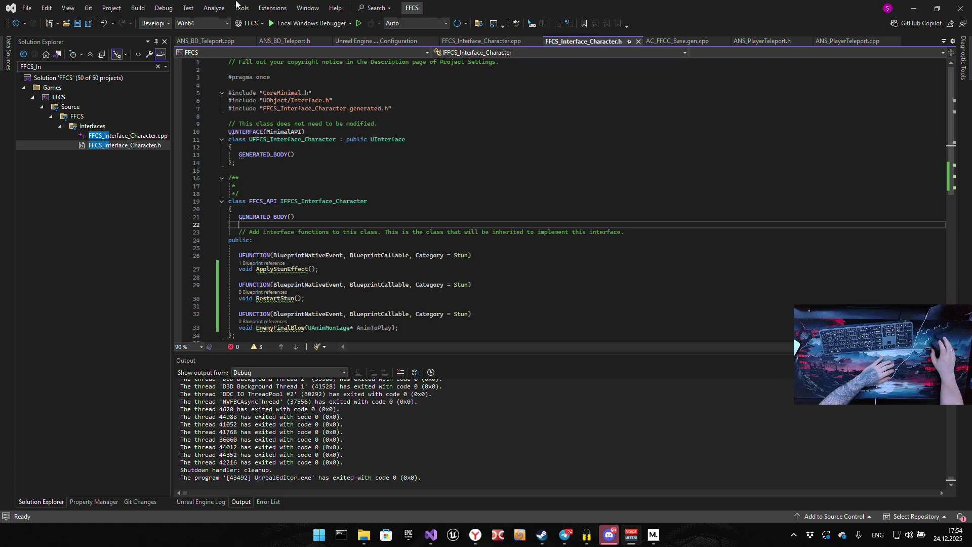
Save all edited FFCS source files in Visual Studio and bring Visual Studio back to the front
click(28, 8)
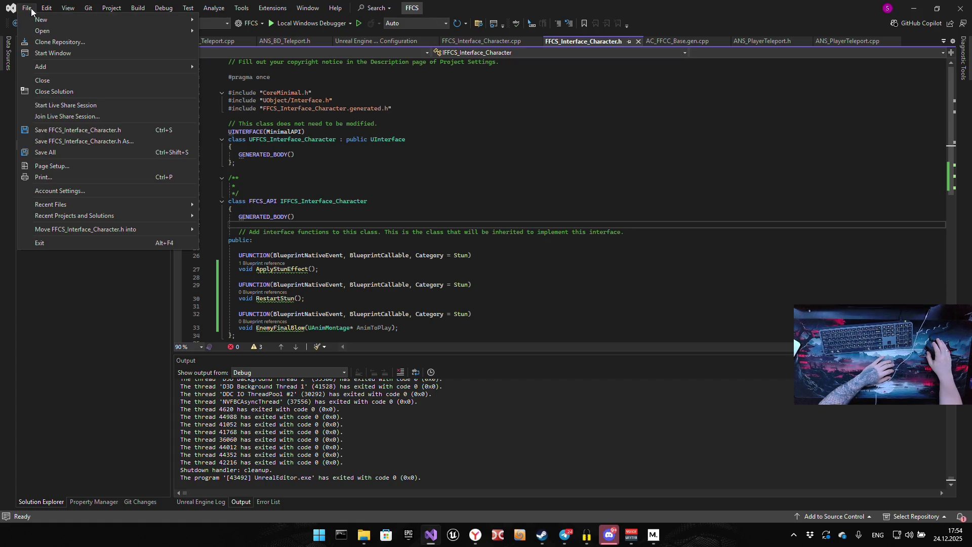
click(81, 151)
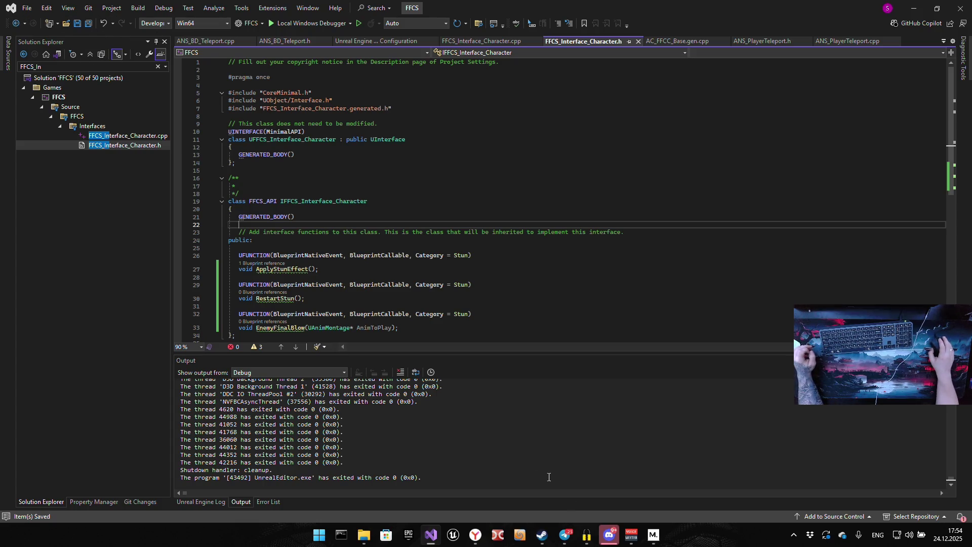
mouse_move(609, 534)
mouse_move(621, 469)
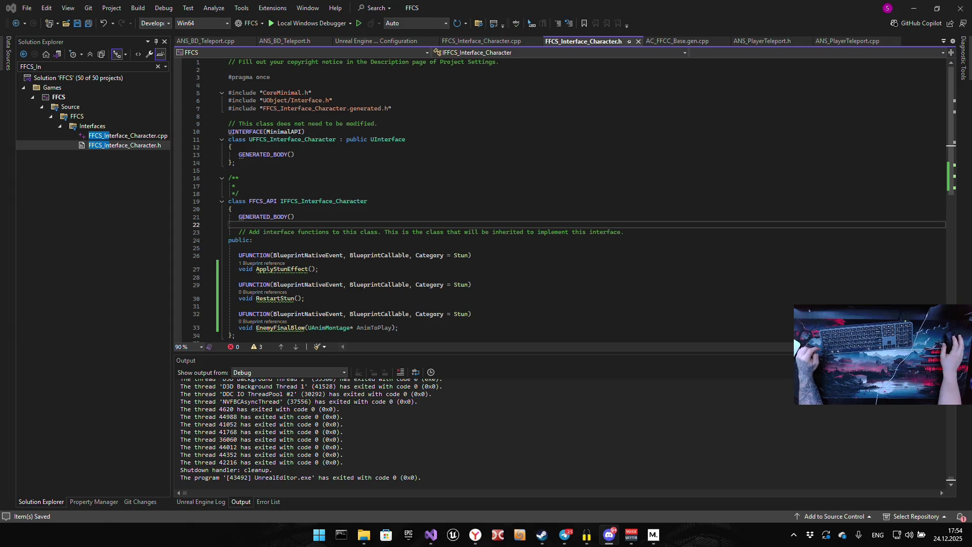
key(alt+Tab)
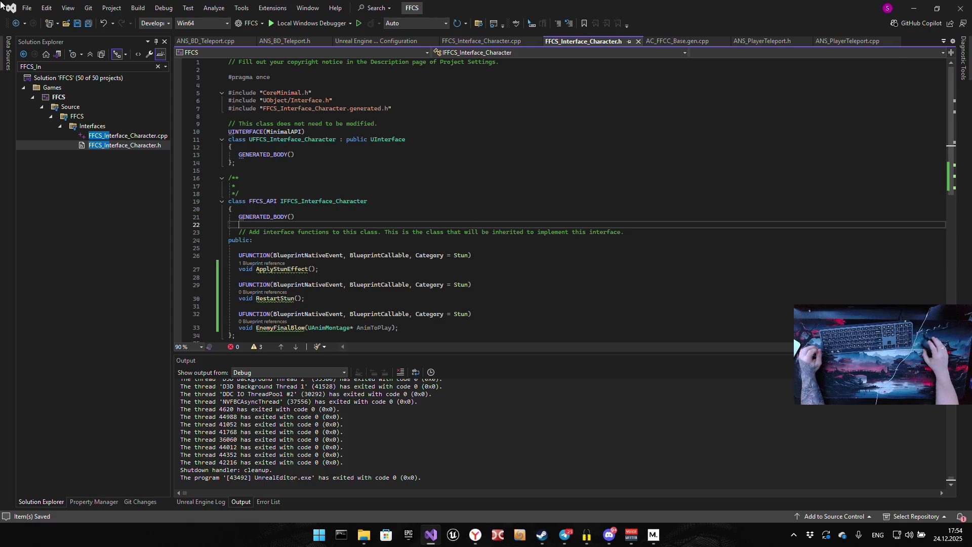
click(27, 8)
Unload and close the FFCS solution, then launch Double Commander from the taskbar
click(87, 156)
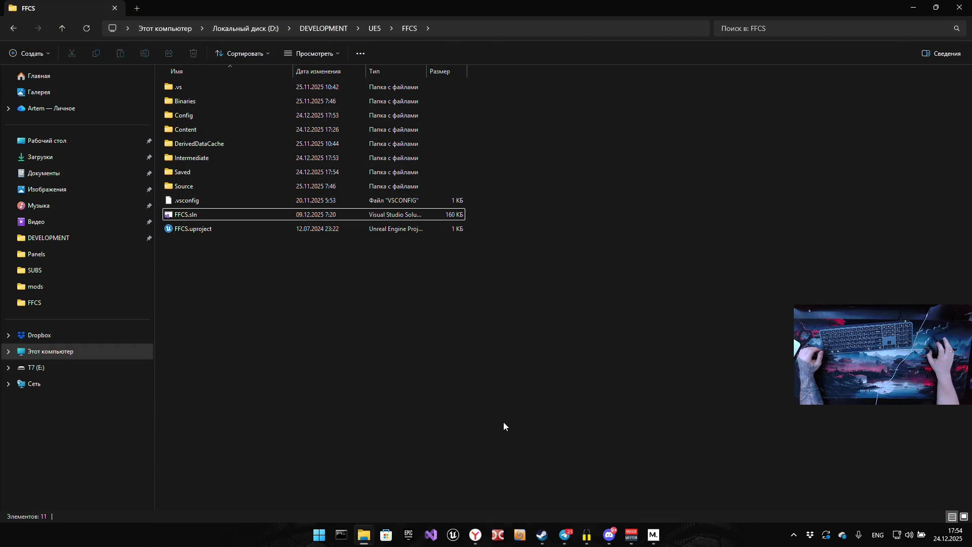
click(319, 534)
key(Escape)
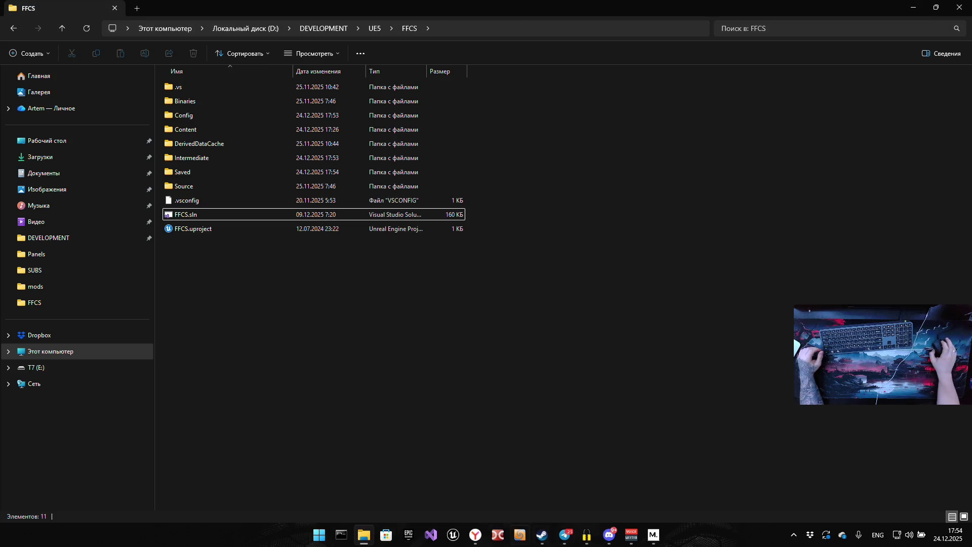
click(498, 536)
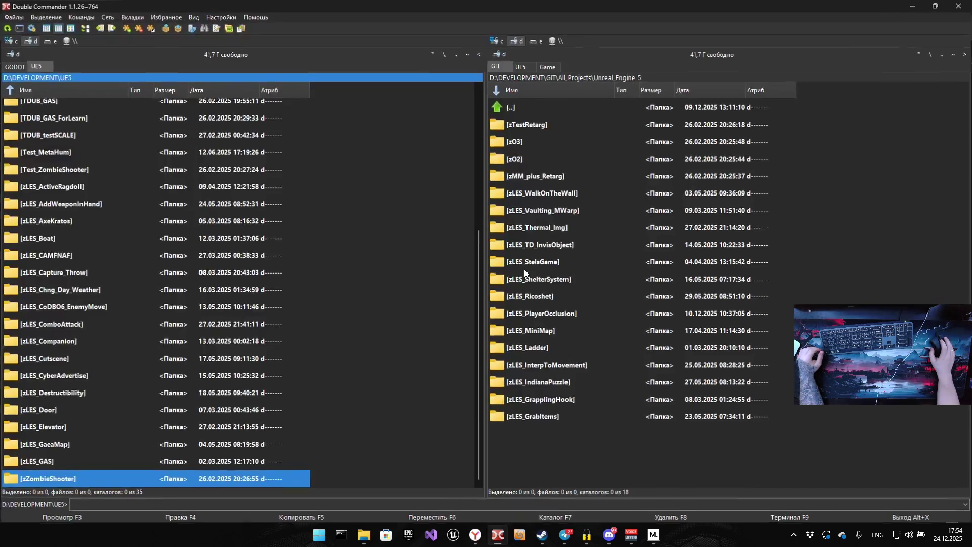
Copy the FFCS folder from D:\DEVELOPMENT\UE5 into GIT\All_Projects\FFCS_Project
click(580, 76)
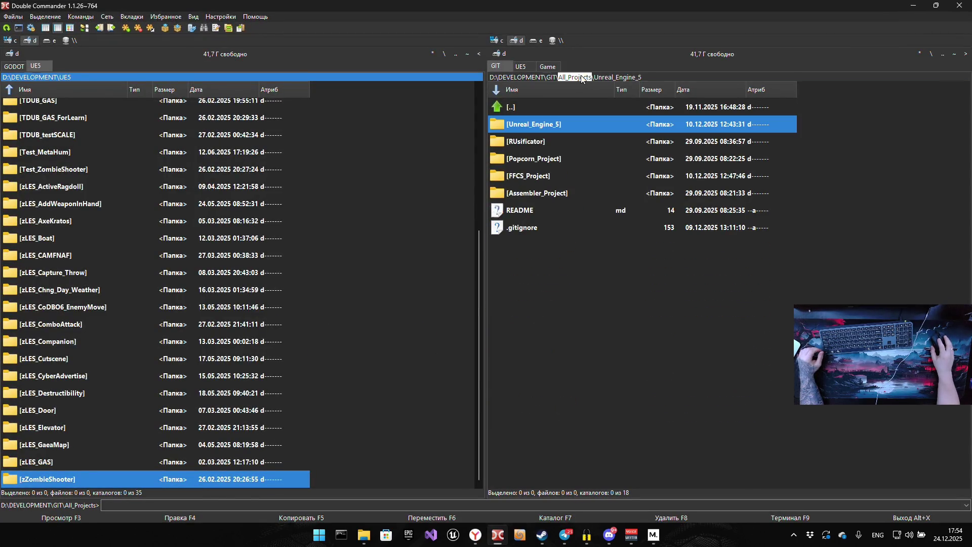
double_click(544, 176)
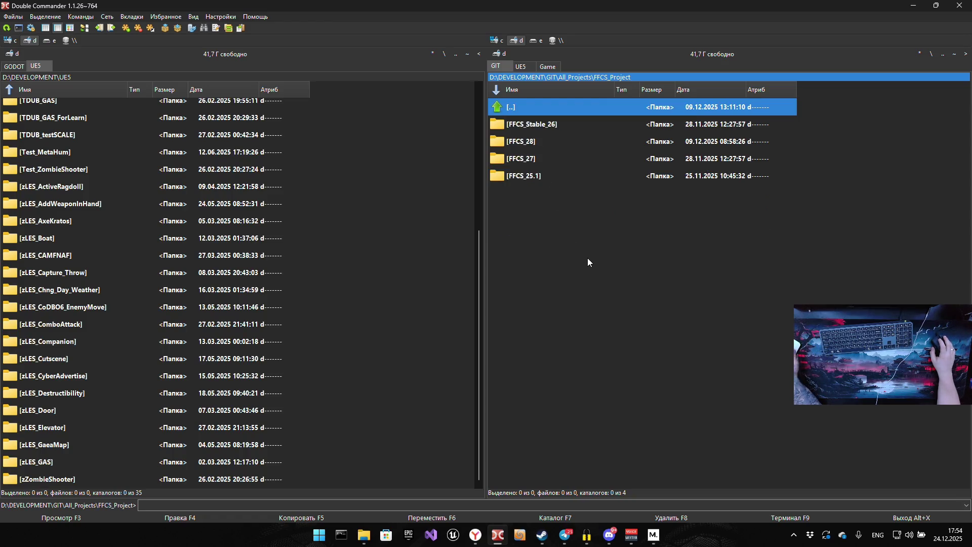
scroll(62, 258, up, 5)
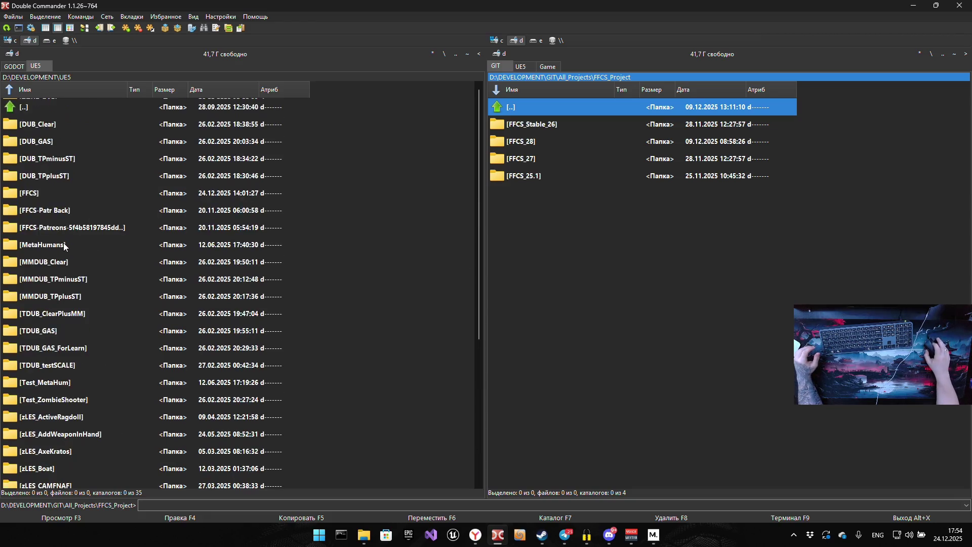
click(52, 193)
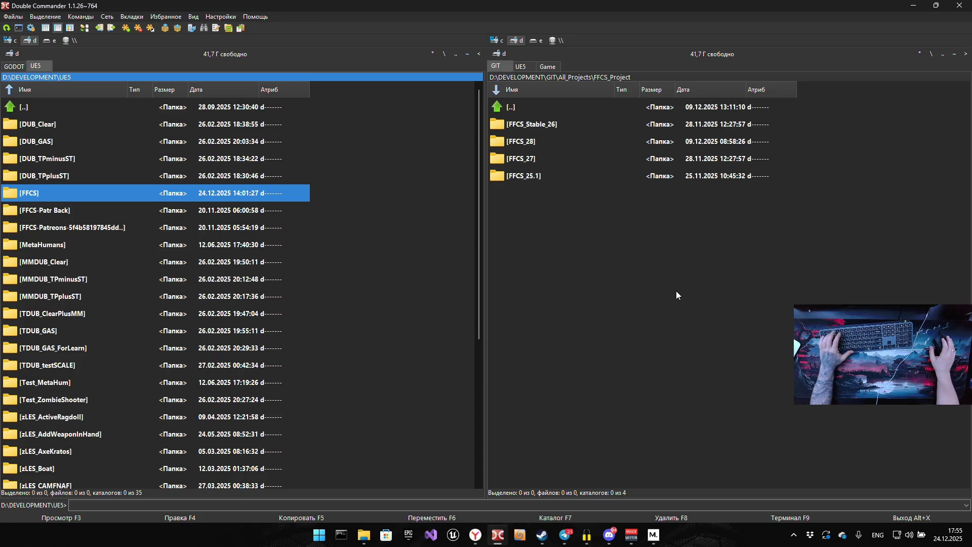
key(F5)
click(605, 282)
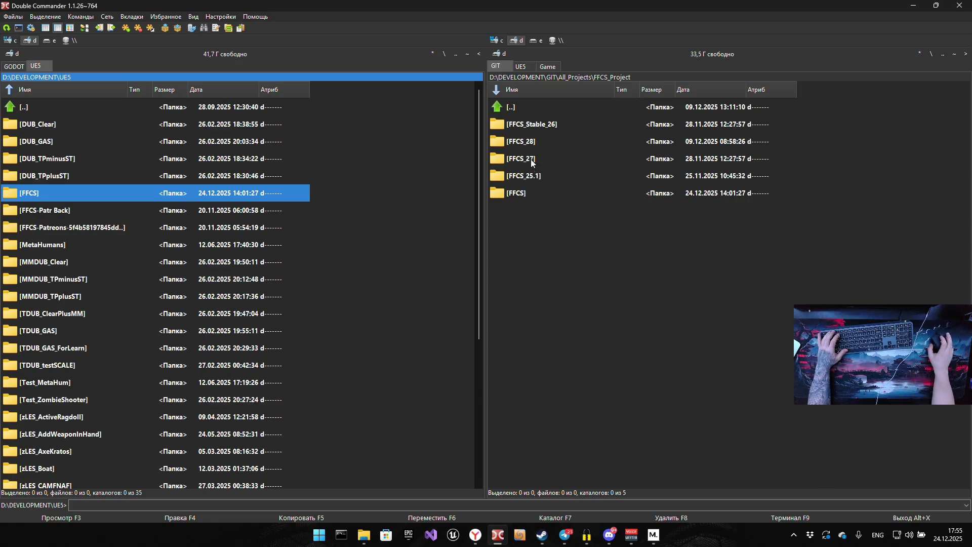
Rename the copied FFCS folder to FFCS_29
click(526, 192)
key(F2)
text(_2)
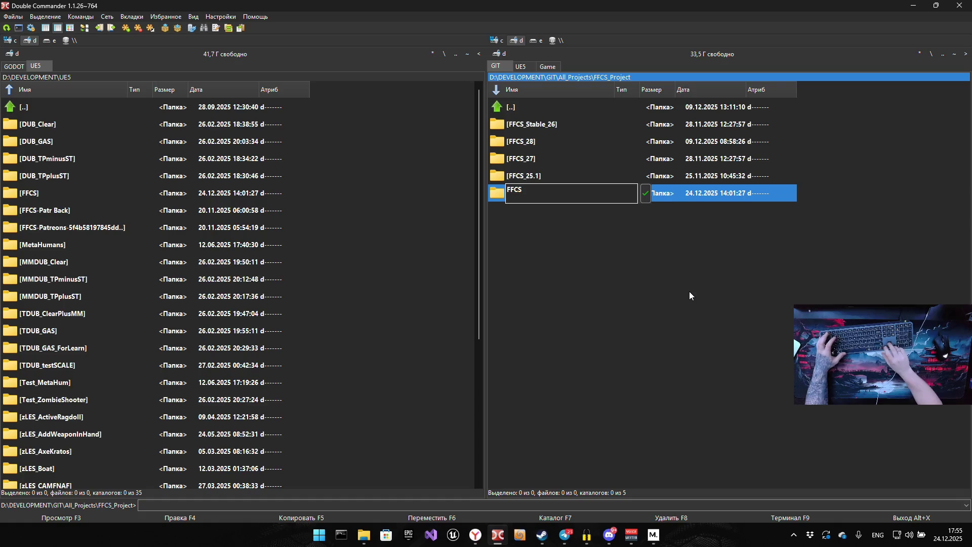
text(9)
key(Return)
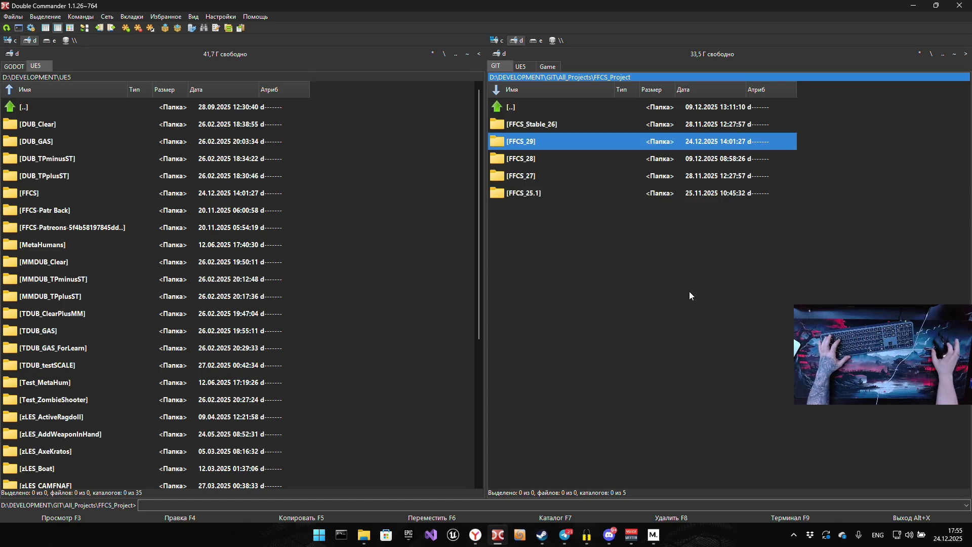
Move FFCS_25.1, FFCS_27, FFCS_28 and FFCS_Stable_26 to the trash
click(551, 191)
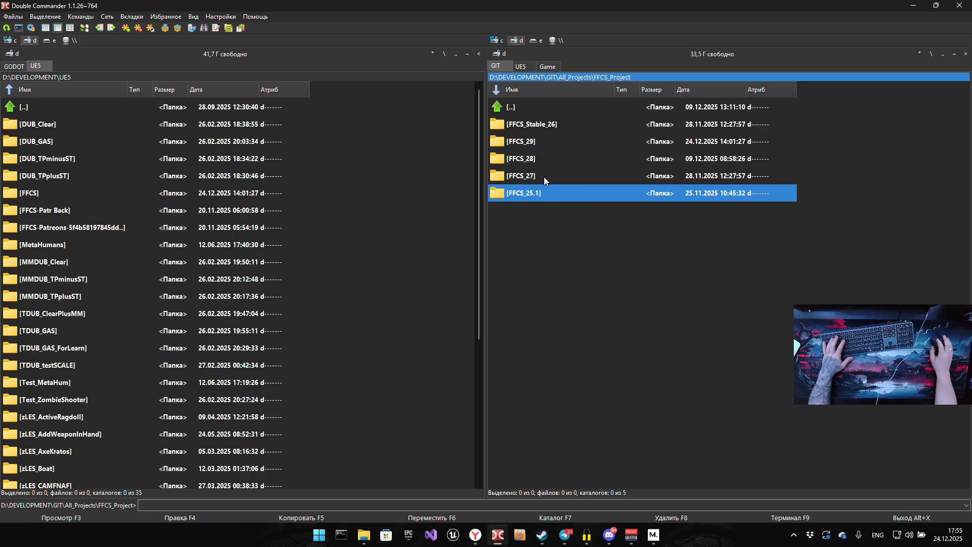
shift+click(544, 178)
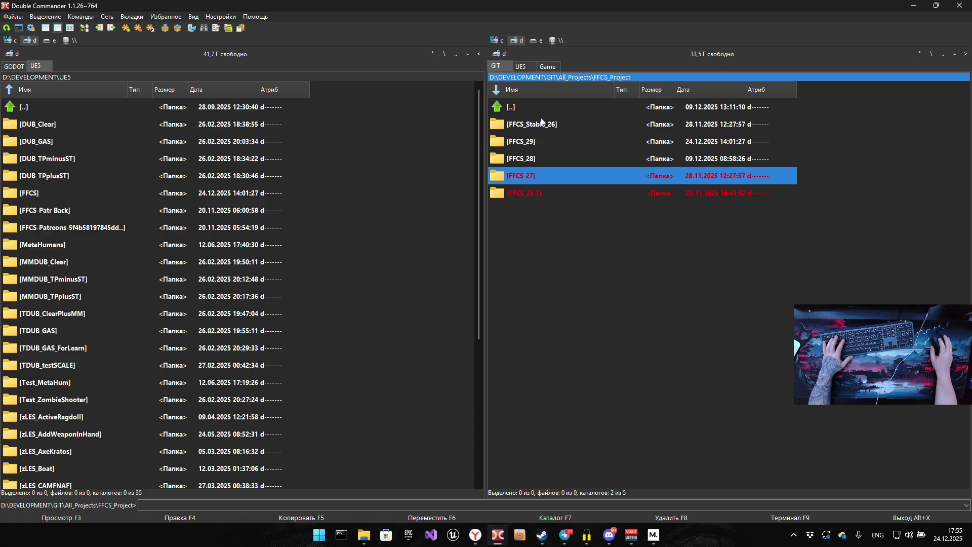
shift+click(533, 161)
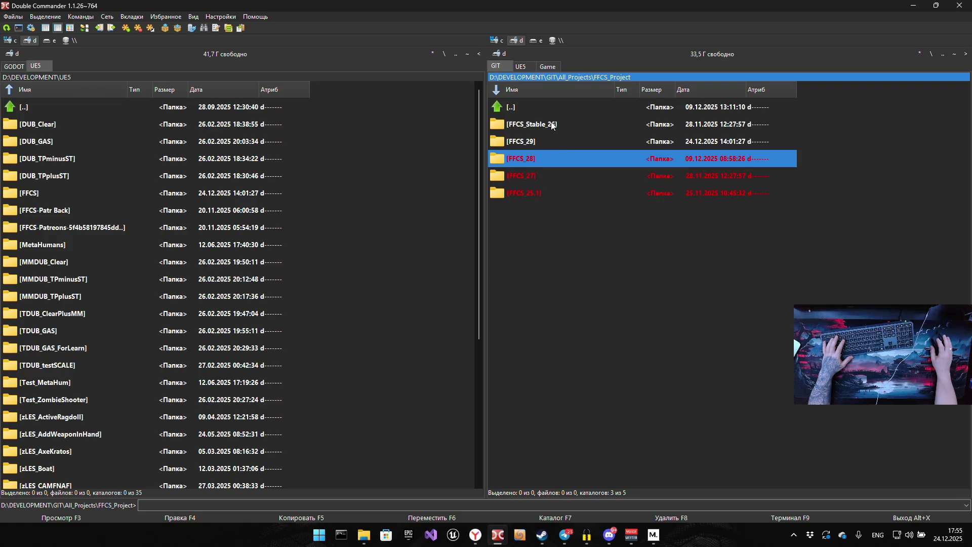
ctrl+click(551, 125)
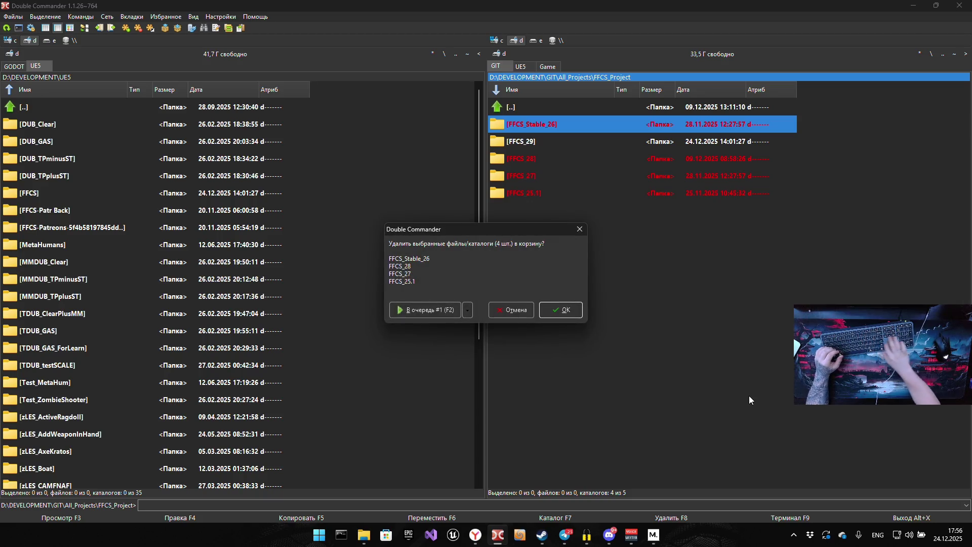
click(580, 230)
key(Delete)
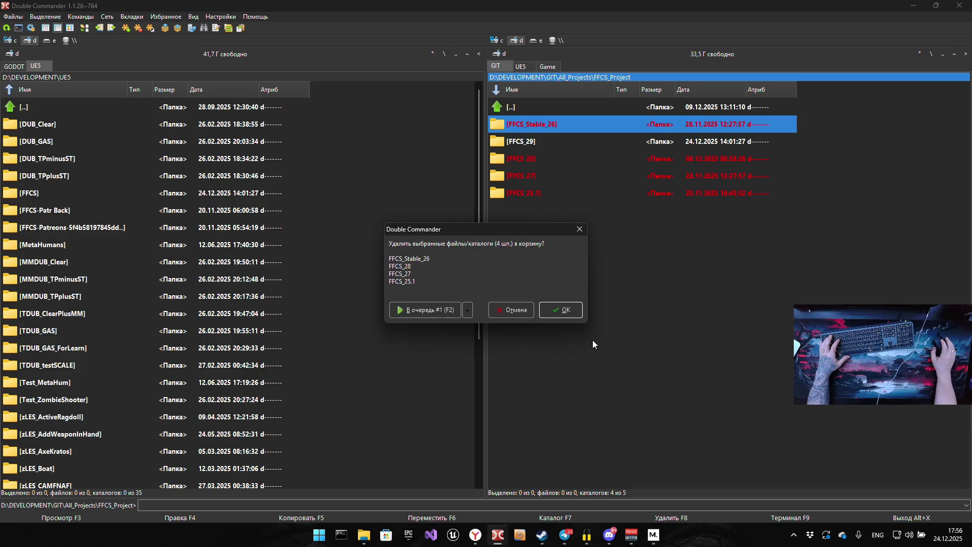
click(568, 310)
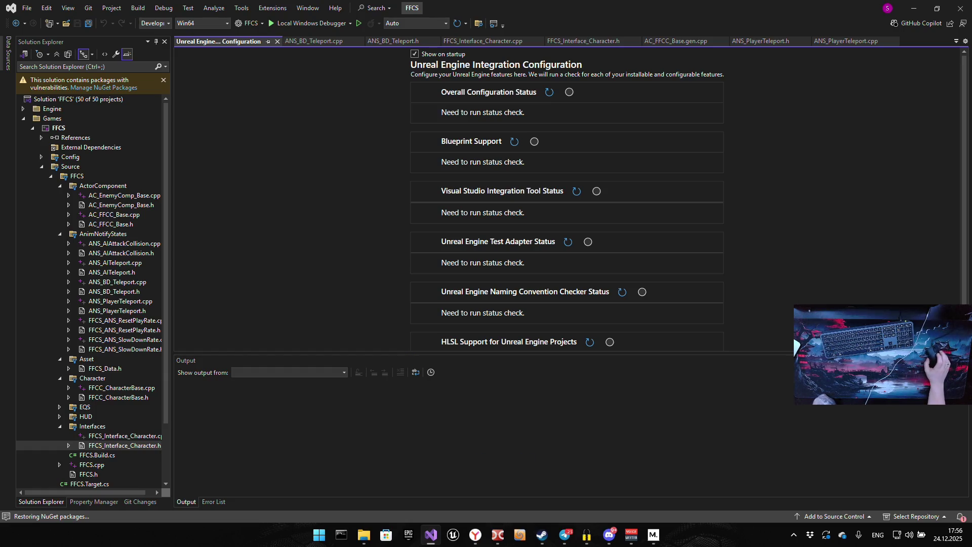
Open ANS_BD_Teleport.cpp in the Visual Studio editor once NuGet restoration finishes
click(476, 535)
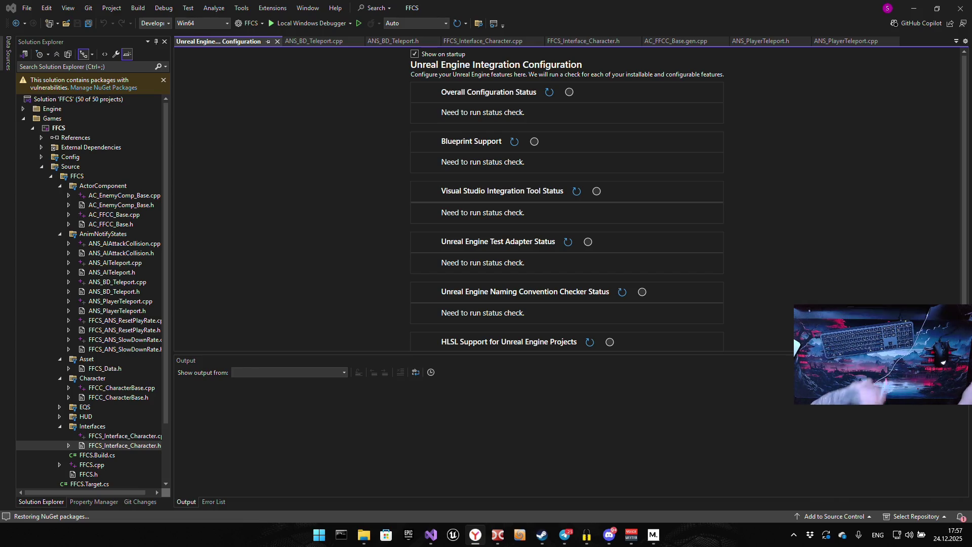
click(314, 41)
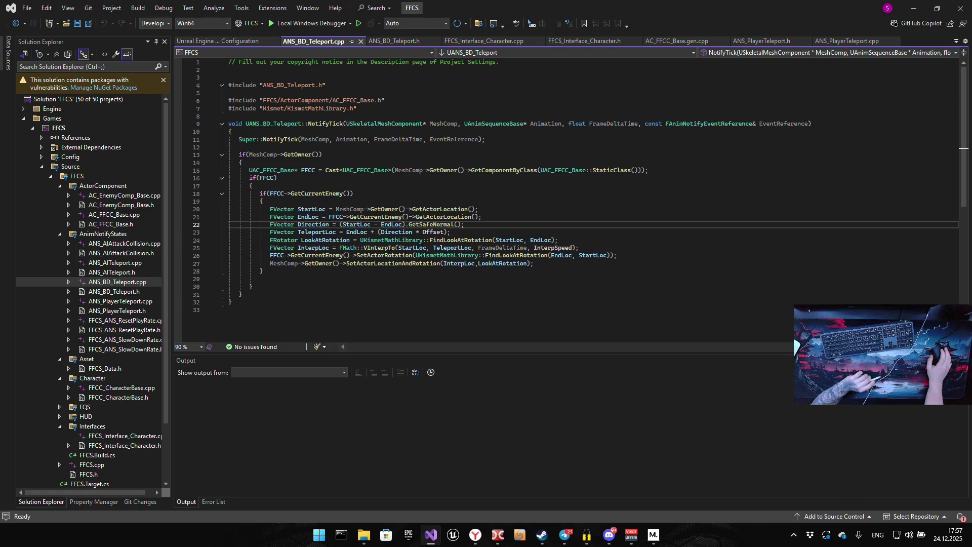
Start a build of the FFCS project with Ctrl+Shift+B from the ANS_BD_Teleport.cpp code
key(alt+Tab)
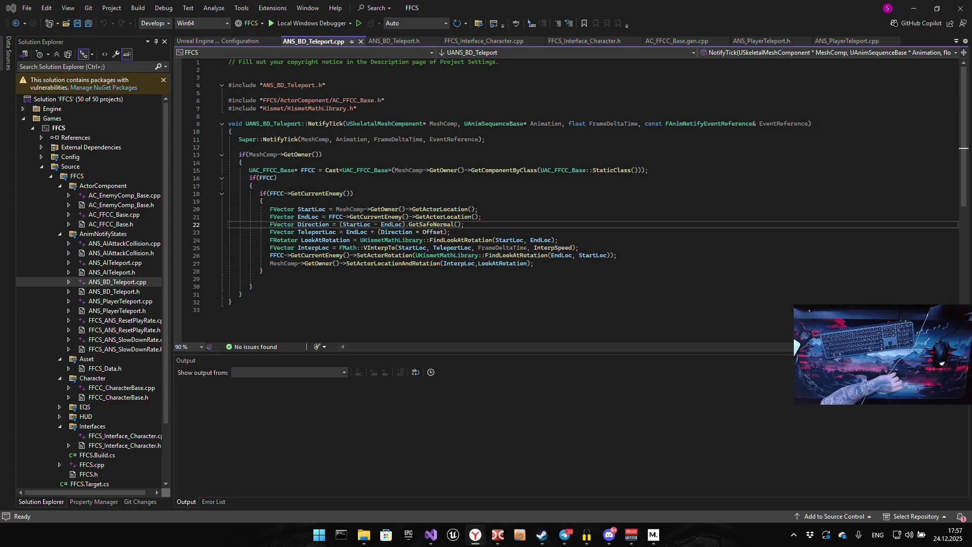
click(596, 113)
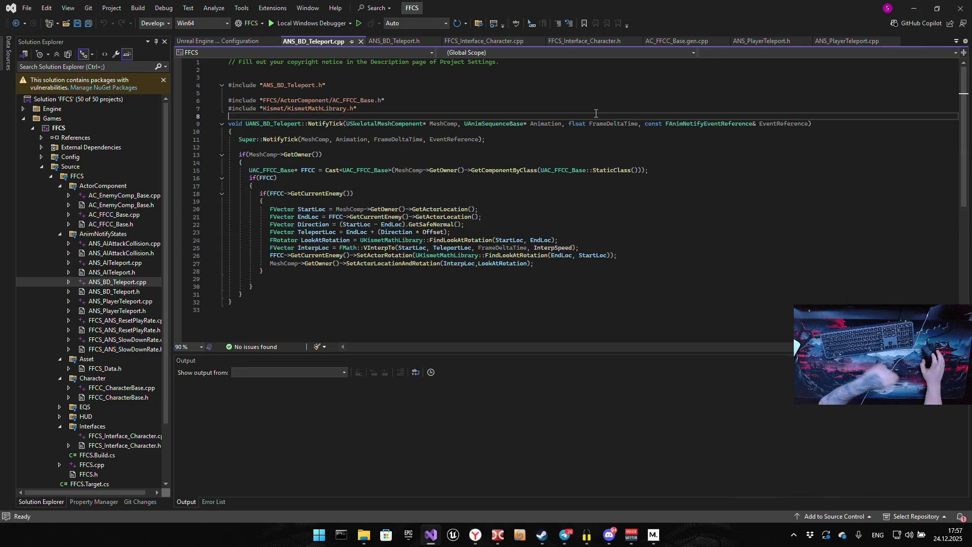
key(ctrl+shift+b)
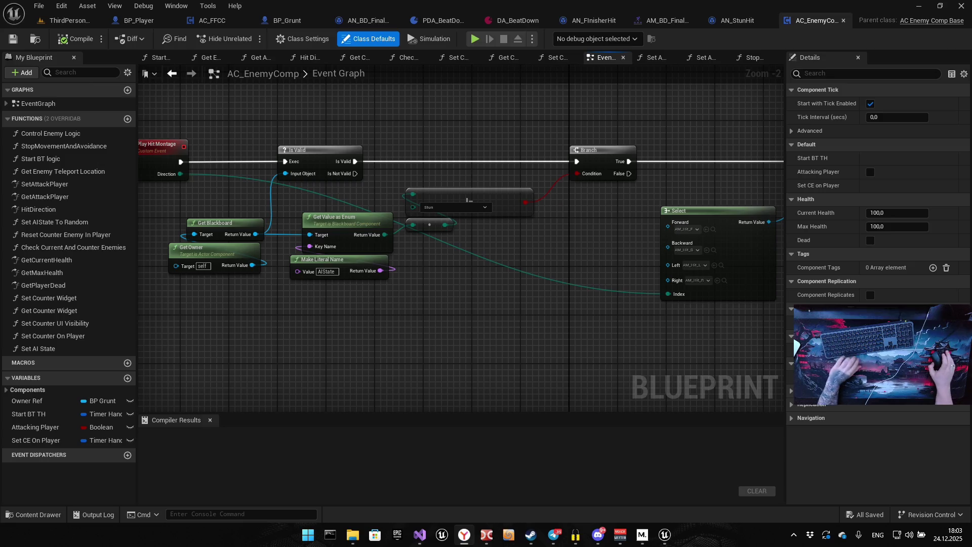
drag(596, 187, 504, 214)
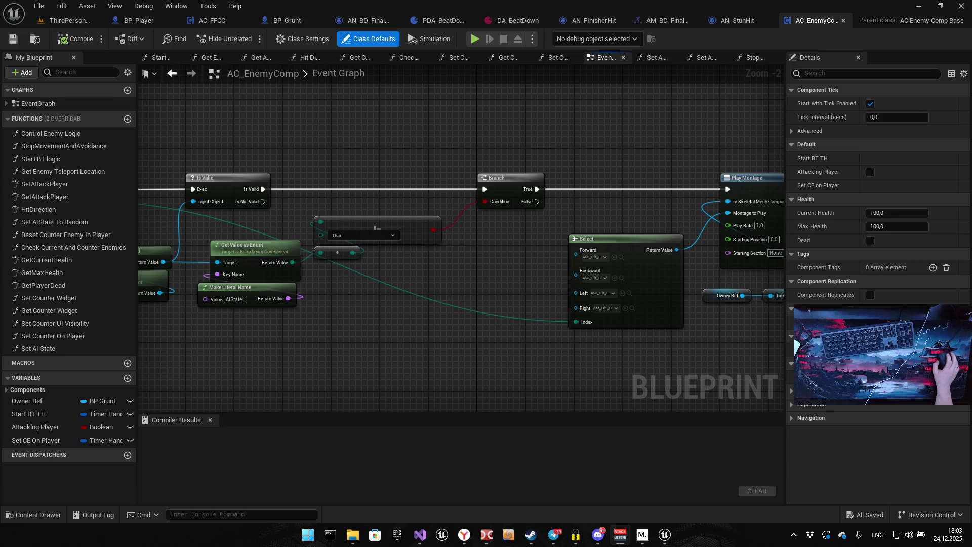
drag(419, 283, 447, 306)
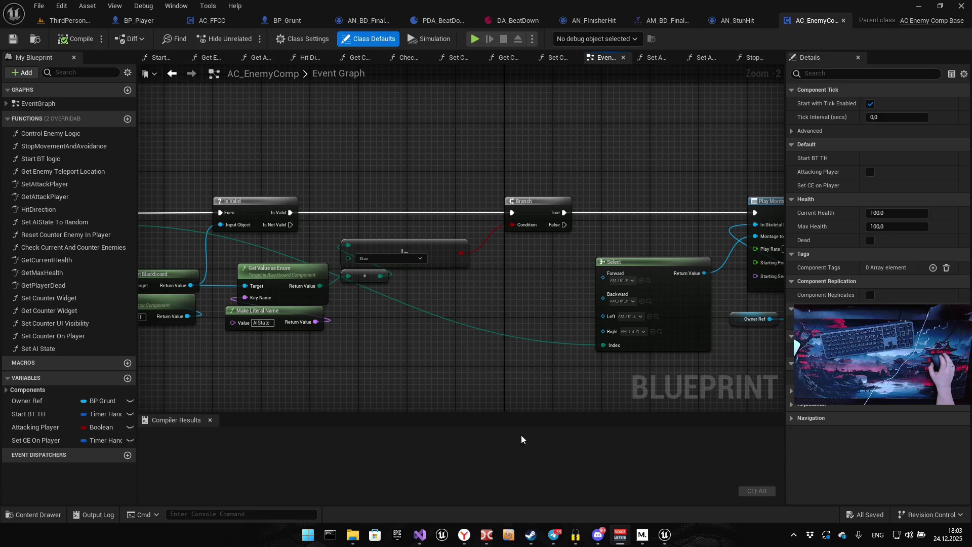
drag(521, 271, 497, 285)
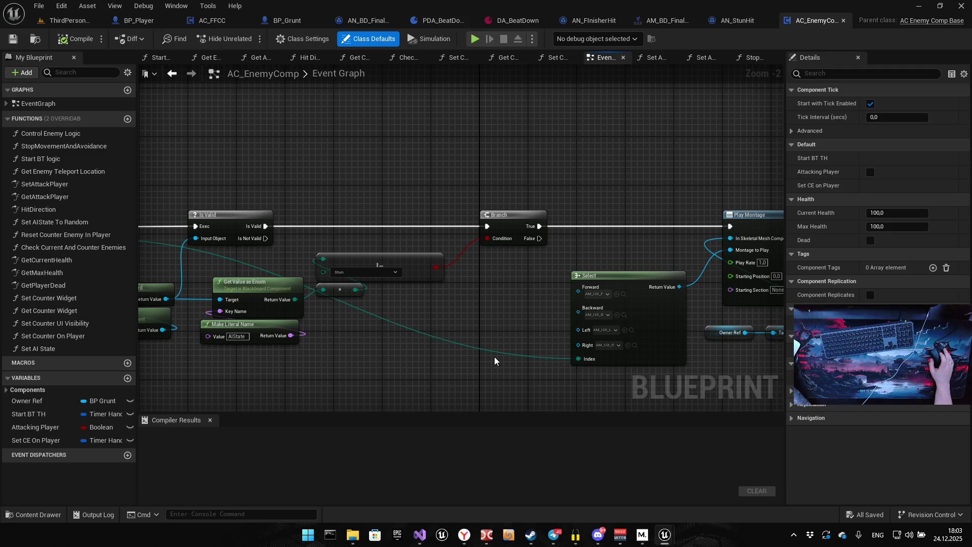
drag(415, 232, 378, 242)
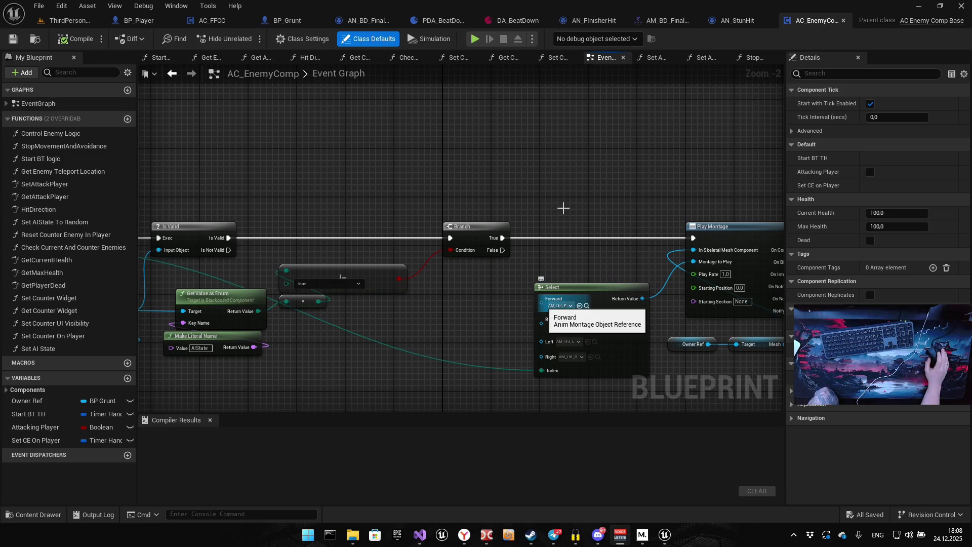
drag(562, 208, 448, 215)
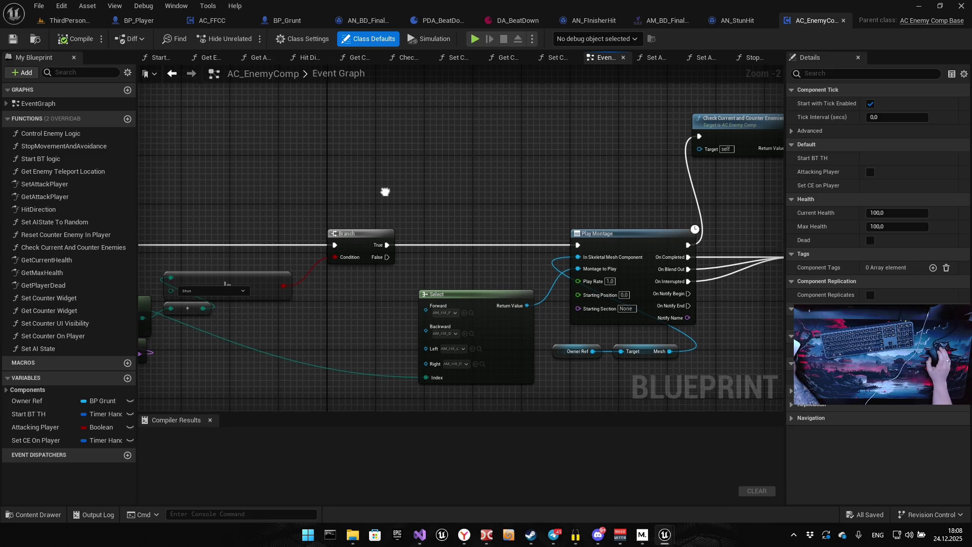
drag(386, 191, 334, 209)
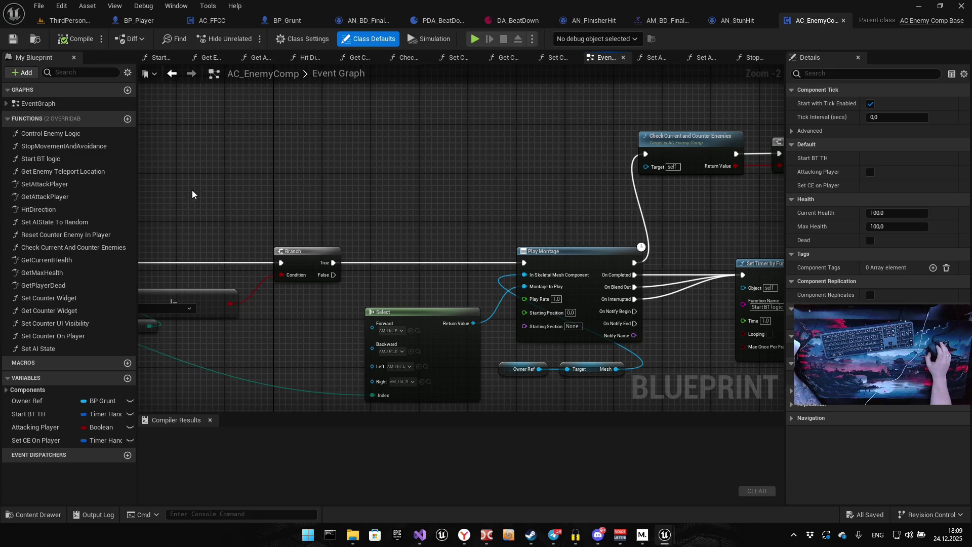
Switch from the BP_Player blueprint to BP_Grunt's event graph
click(140, 21)
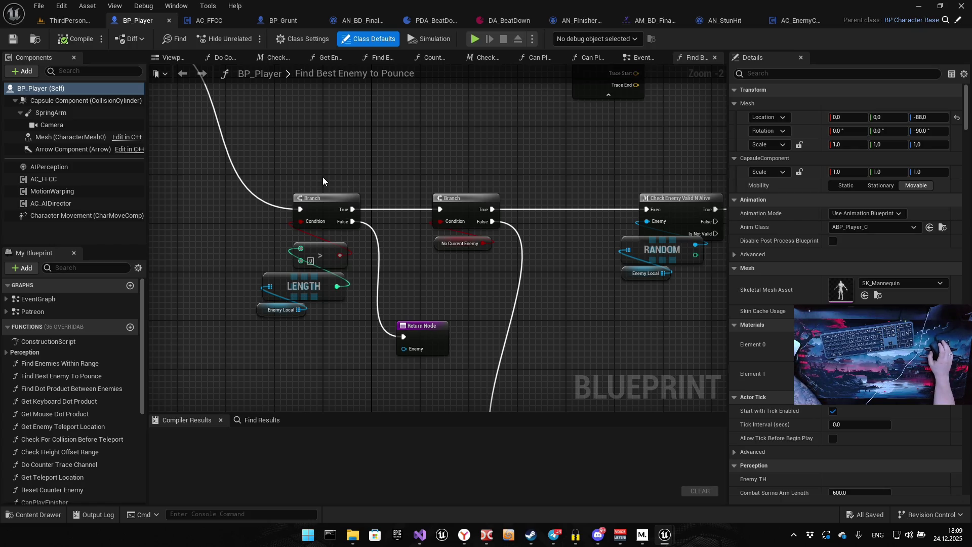
click(284, 20)
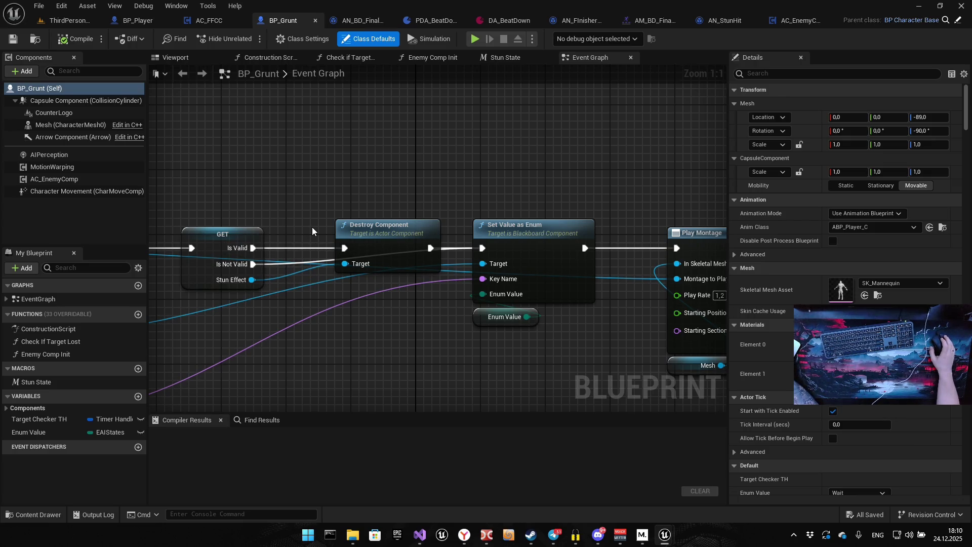
Survey BP_Grunt's graph and move the Enemy Final Blow node chain lower
scroll(486, 248, down, 7)
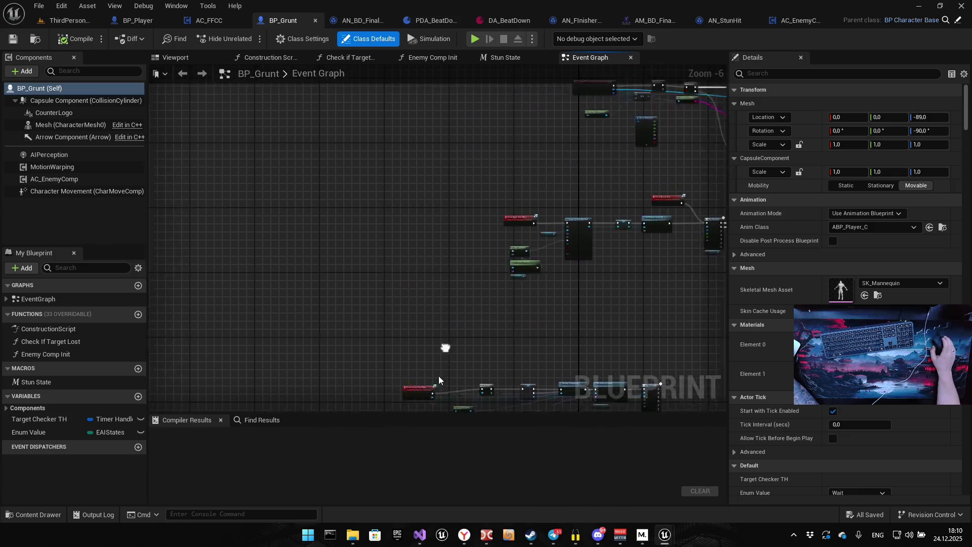
drag(438, 376, 379, 335)
scroll(400, 335, up, 5)
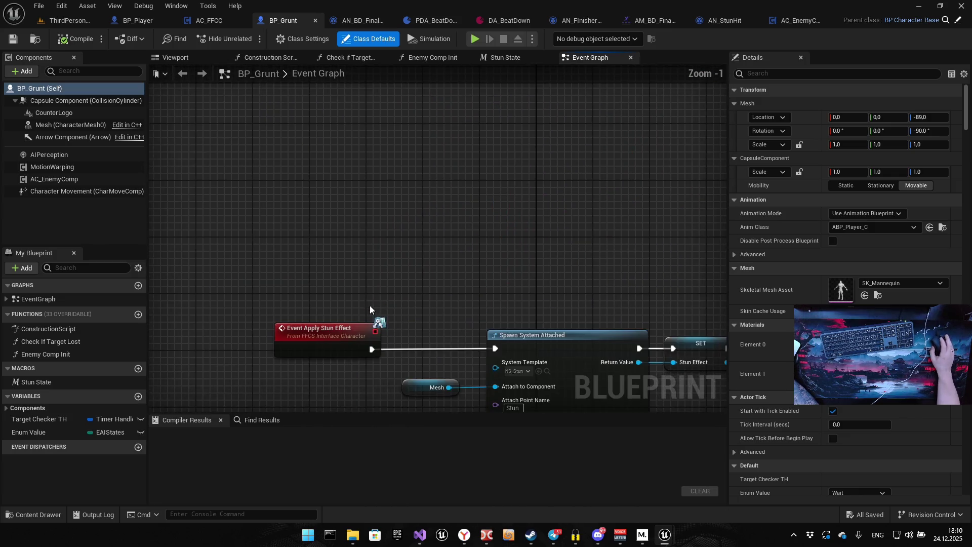
scroll(445, 238, down, 4)
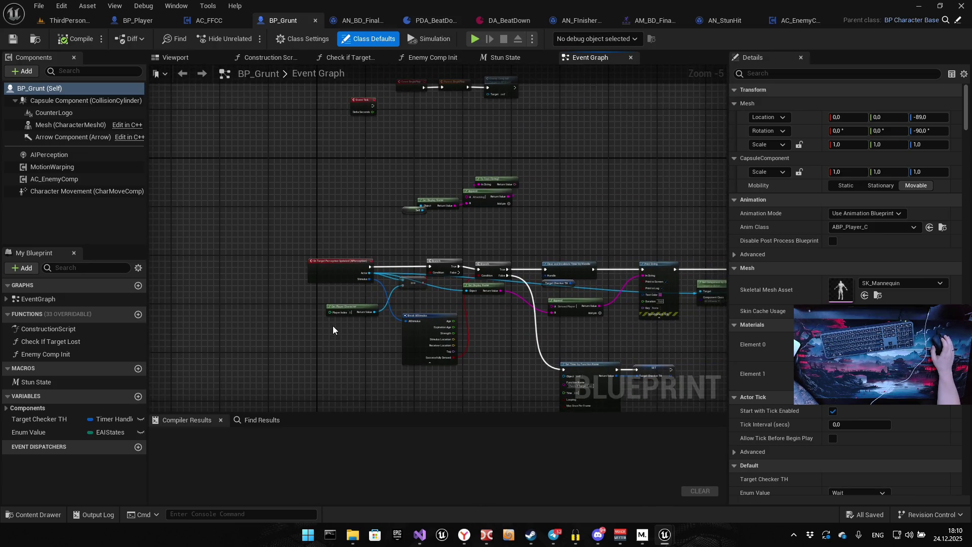
drag(448, 378, 291, 203)
scroll(345, 244, down, 3)
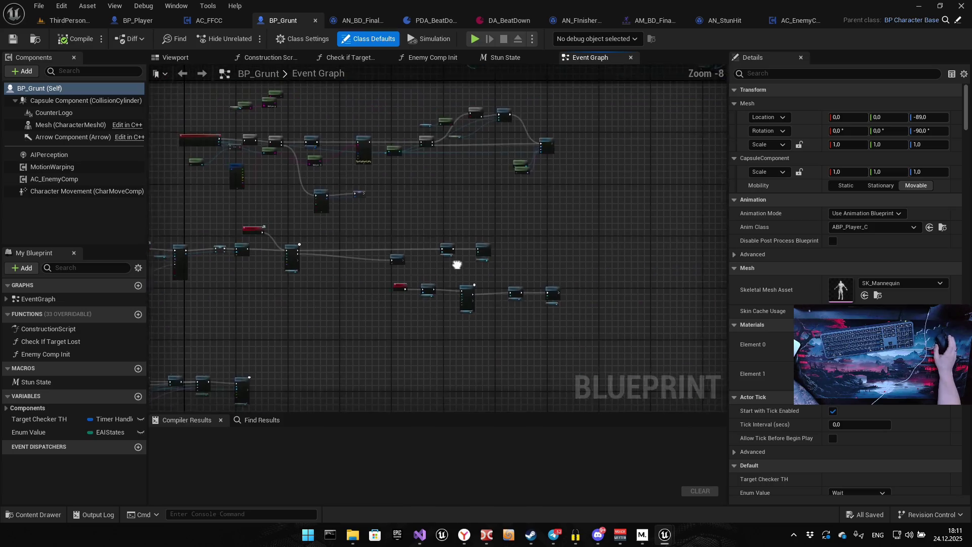
scroll(259, 300, up, 1)
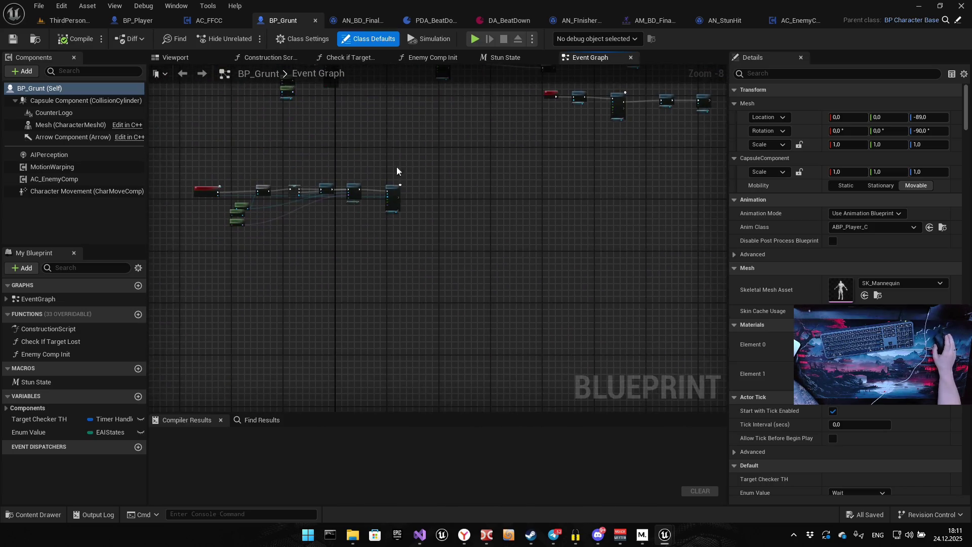
scroll(259, 167, up, 2)
drag(278, 167, 310, 167)
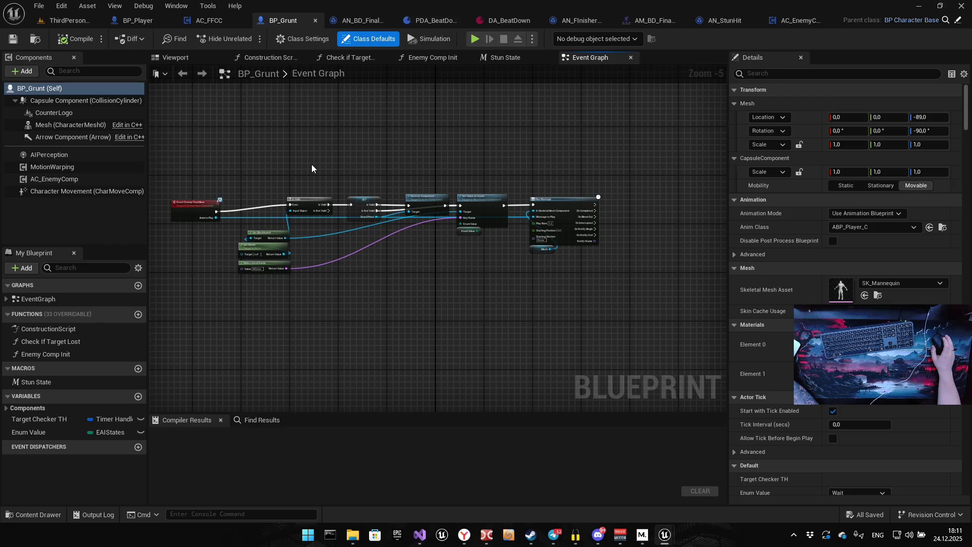
scroll(467, 163, down, 3)
drag(297, 161, 546, 239)
drag(319, 187, 330, 232)
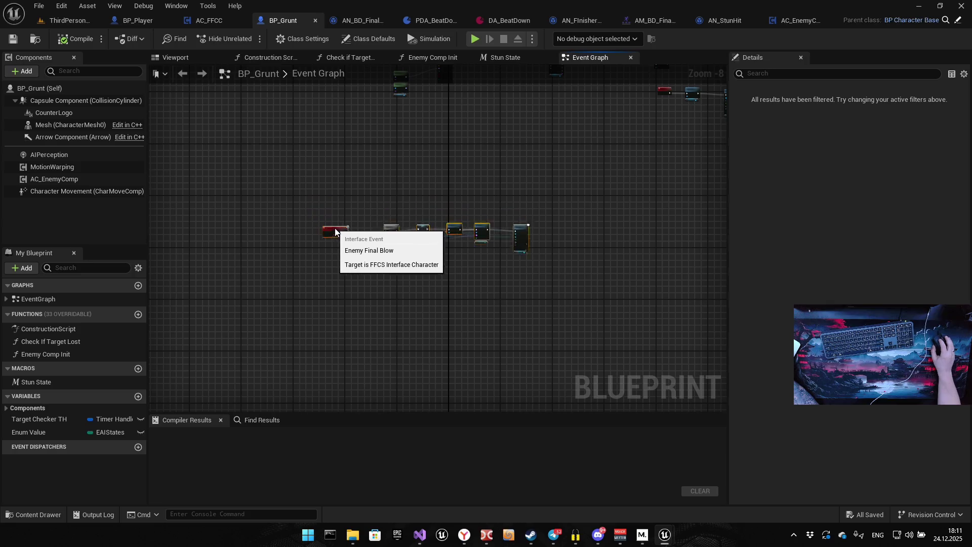
mouse_move(652, 82)
mouse_down()
mouse_move(471, 194)
mouse_move(650, 205)
mouse_move(651, 229)
mouse_up()
Shift the middle node chain left and line up the bottom Enemy Final Blow chain
mouse_move(491, 196)
mouse_down()
mouse_move(398, 233)
mouse_move(209, 250)
mouse_up()
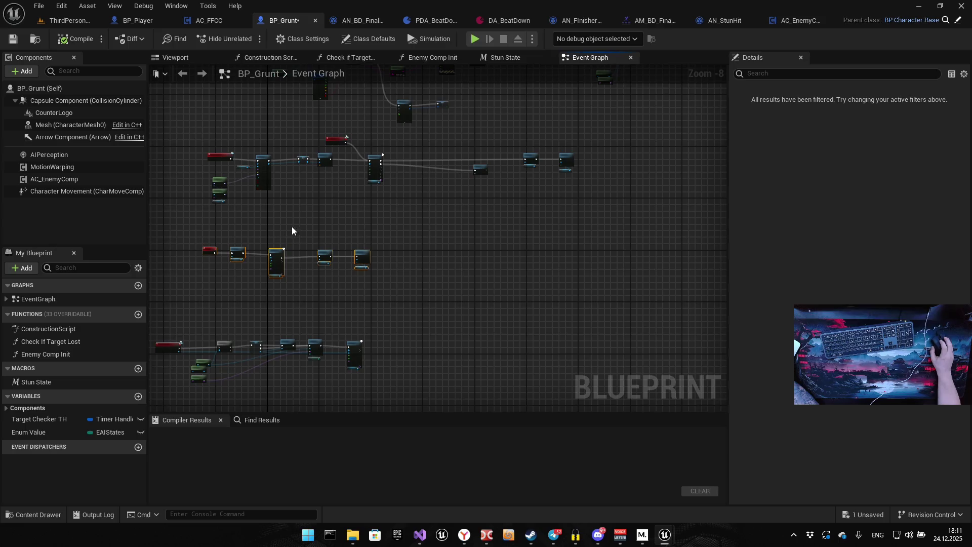
drag(322, 237, 377, 187)
drag(193, 268, 318, 335)
drag(254, 297, 272, 304)
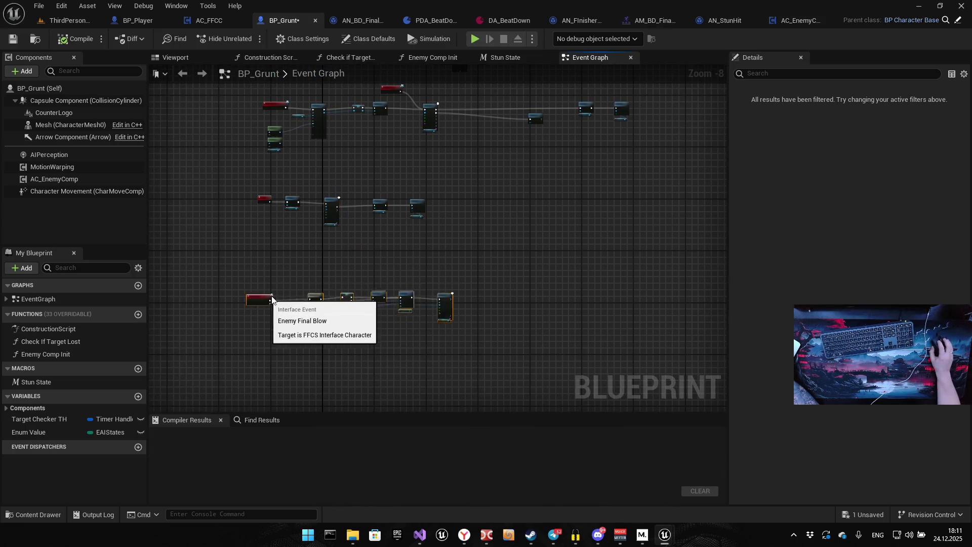
Bring the lower node rows into view and select the middle row of nodes
mouse_move(384, 208)
mouse_down()
mouse_move(482, 328)
mouse_move(349, 341)
mouse_up()
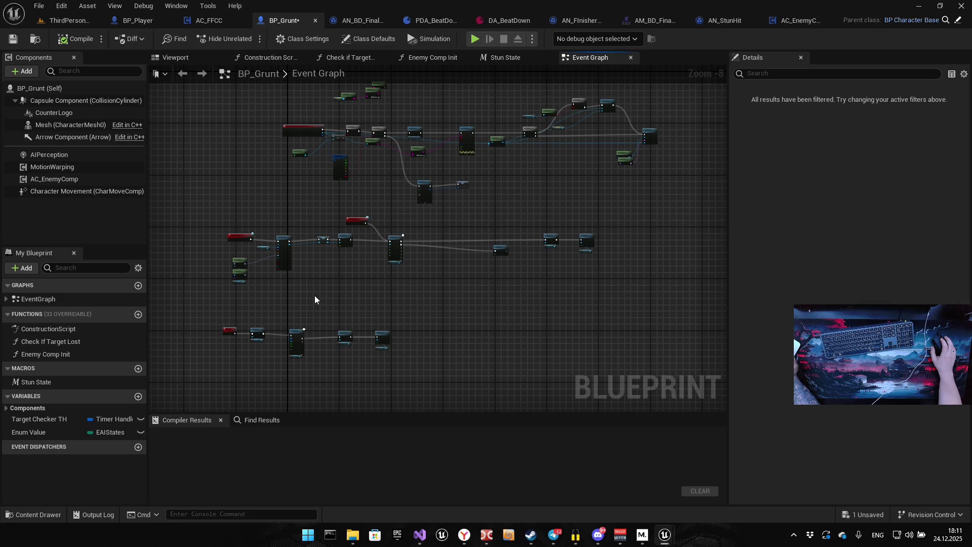
mouse_move(315, 292)
mouse_down()
mouse_move(425, 272)
mouse_move(495, 223)
mouse_up()
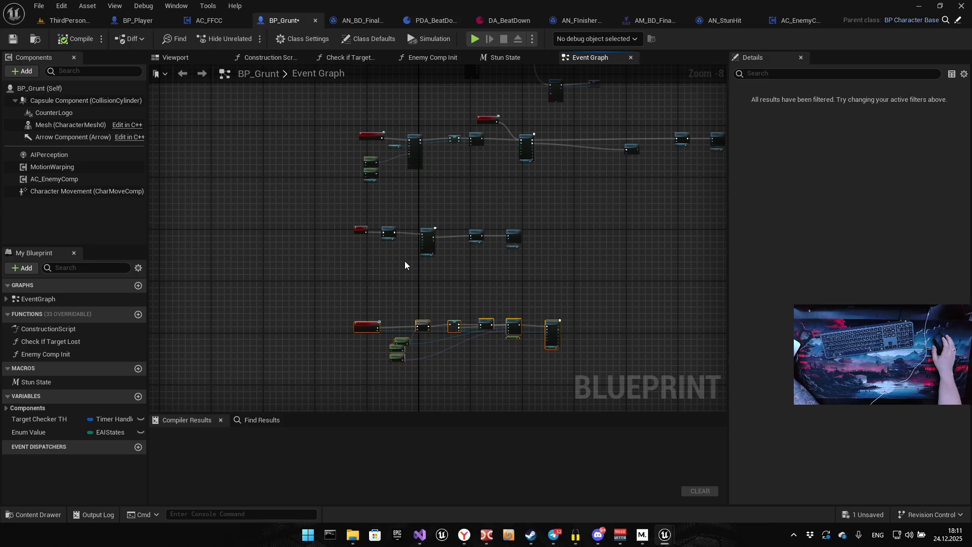
mouse_move(423, 243)
mouse_down()
mouse_move(342, 364)
mouse_move(334, 306)
mouse_move(326, 311)
mouse_up()
mouse_move(223, 305)
mouse_down()
mouse_move(666, 254)
mouse_move(657, 221)
mouse_up()
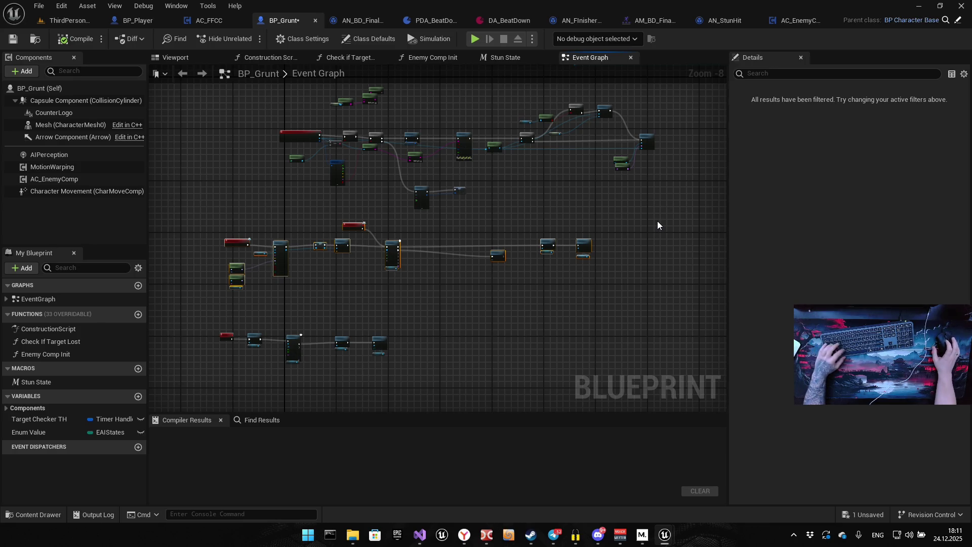
Wrap the selected stun nodes in a light-yellow 'Stun' comment with its title shown when zoomed out
key(c)
text(Stun)
key(Return)
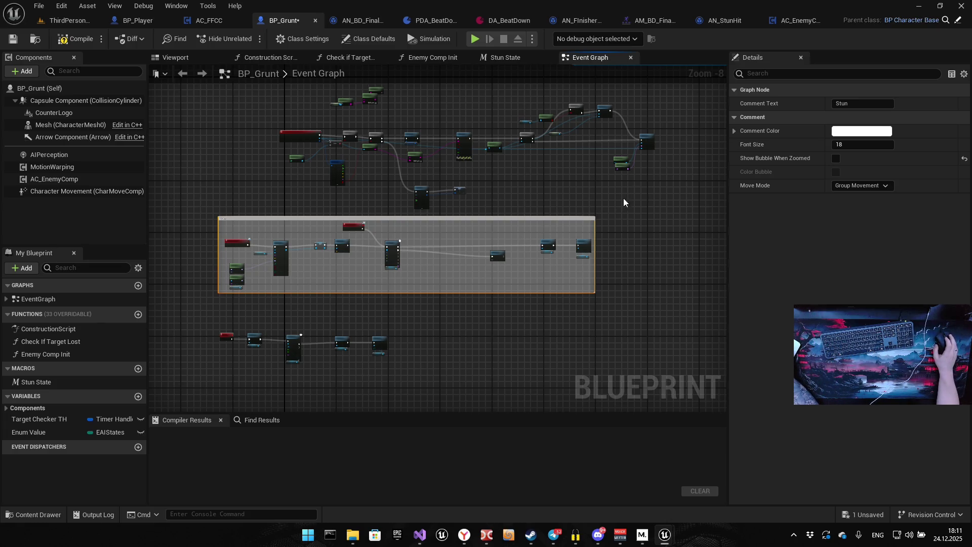
click(866, 132)
drag(737, 212, 717, 236)
click(788, 380)
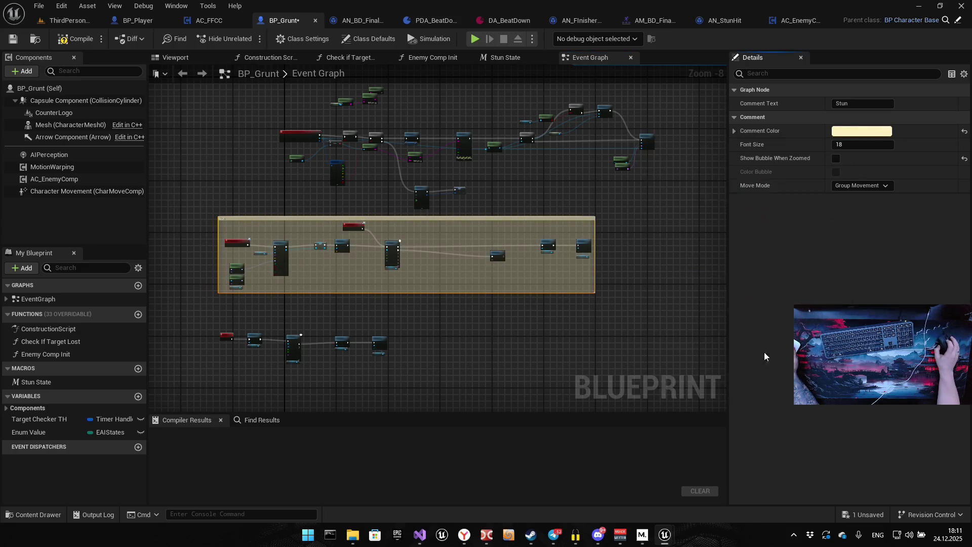
click(835, 159)
Select the node row below the Stun comment and wrap it in a new comment
scroll(420, 304, up, 3)
drag(329, 268, 557, 314)
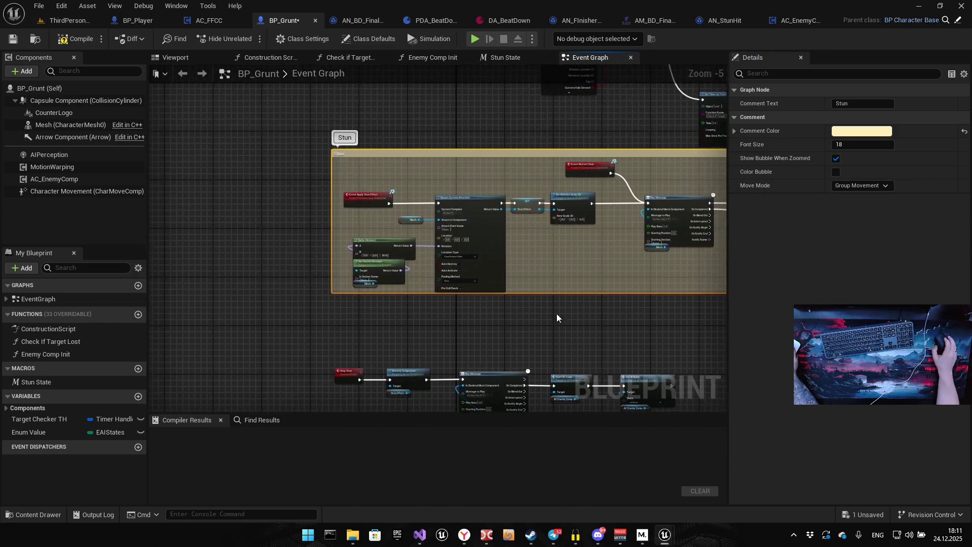
scroll(481, 373, up, 3)
scroll(482, 373, down, 7)
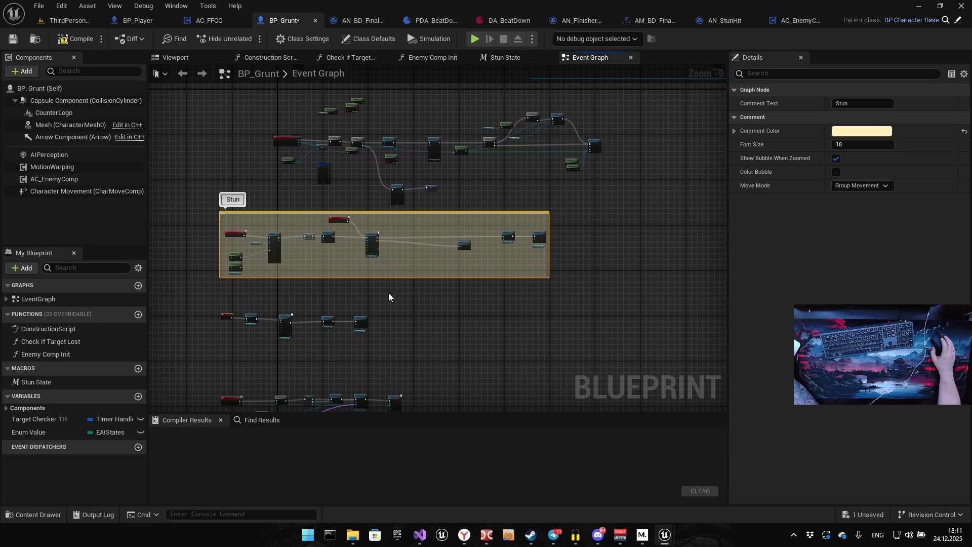
drag(388, 293, 525, 169)
drag(355, 185, 575, 229)
key(c)
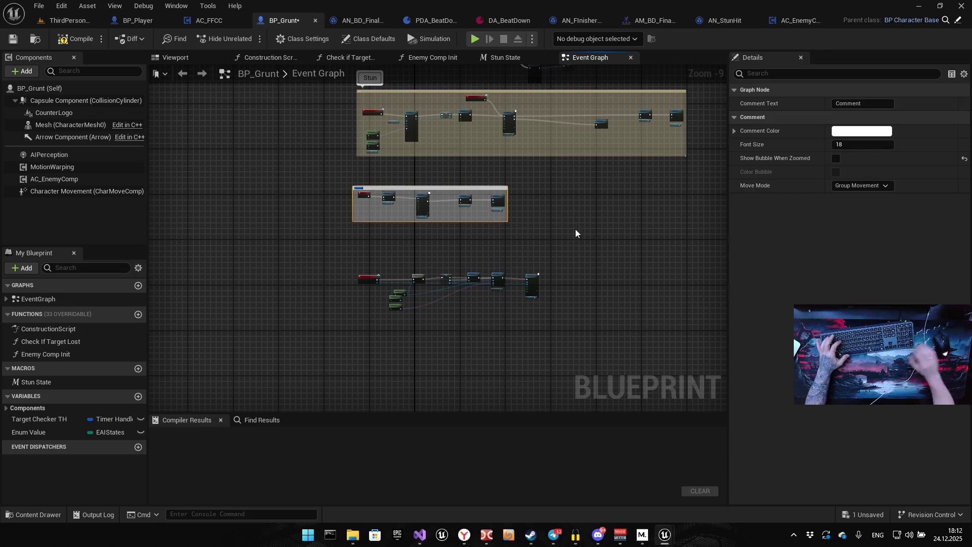
Title the second comment 'Stop Stun' and show its title when zoomed out
text(Stun)
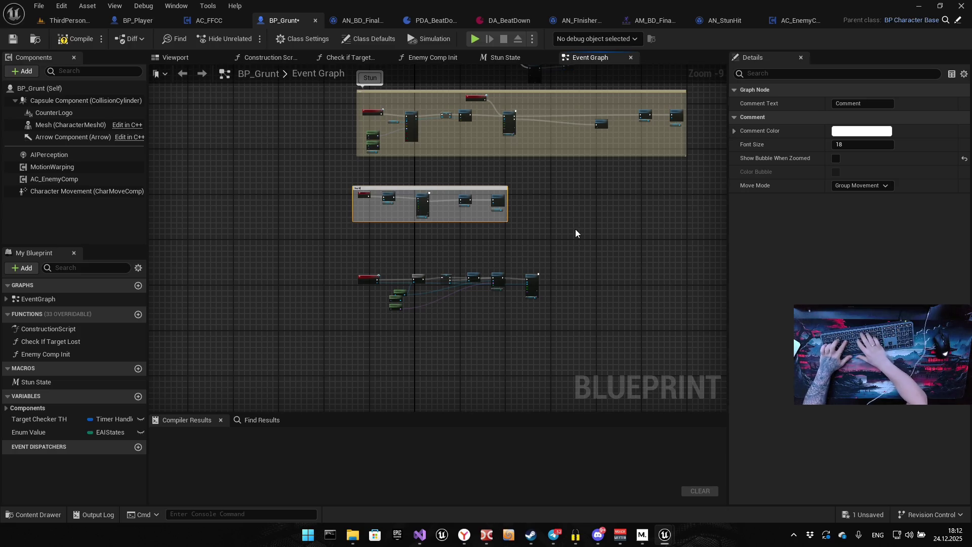
text(Stop Stun)
key(Return)
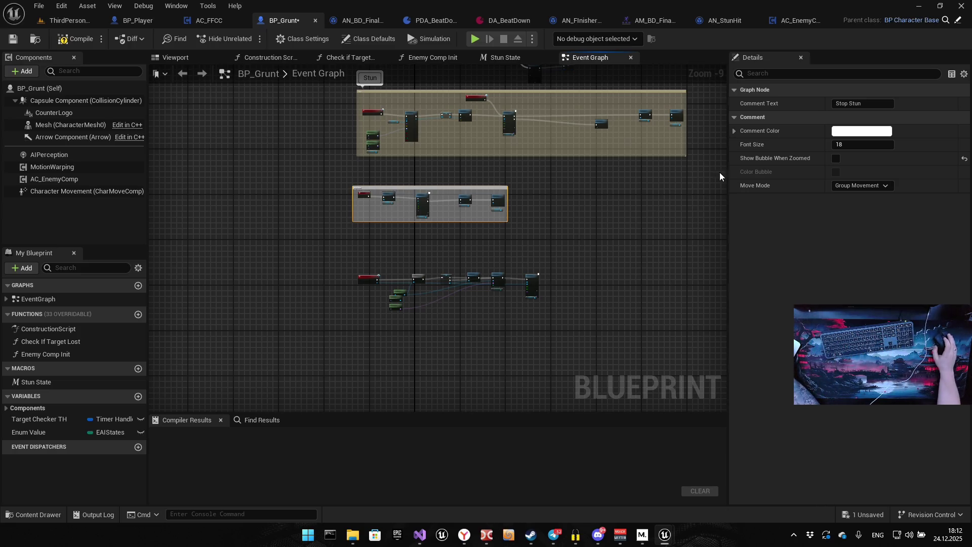
click(836, 158)
drag(531, 258, 572, 231)
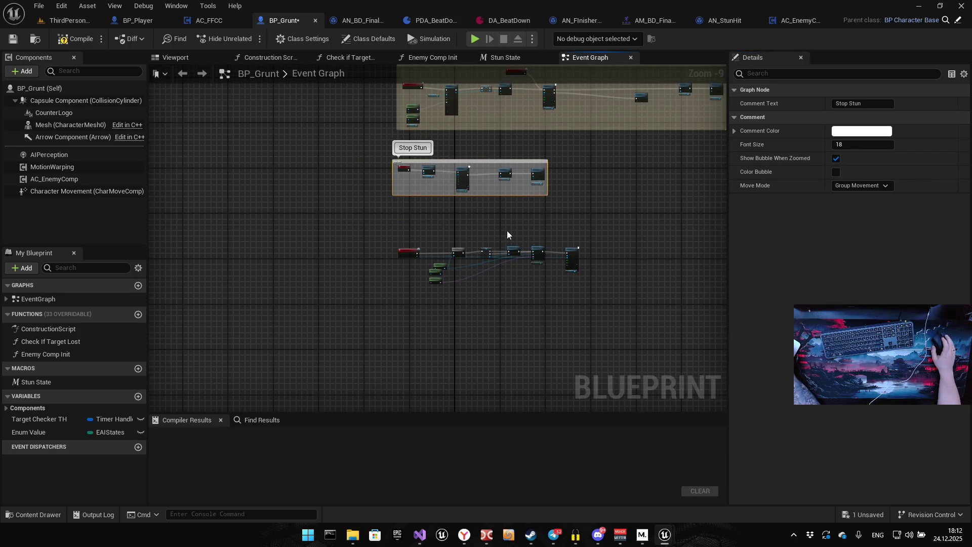
drag(512, 234, 359, 367)
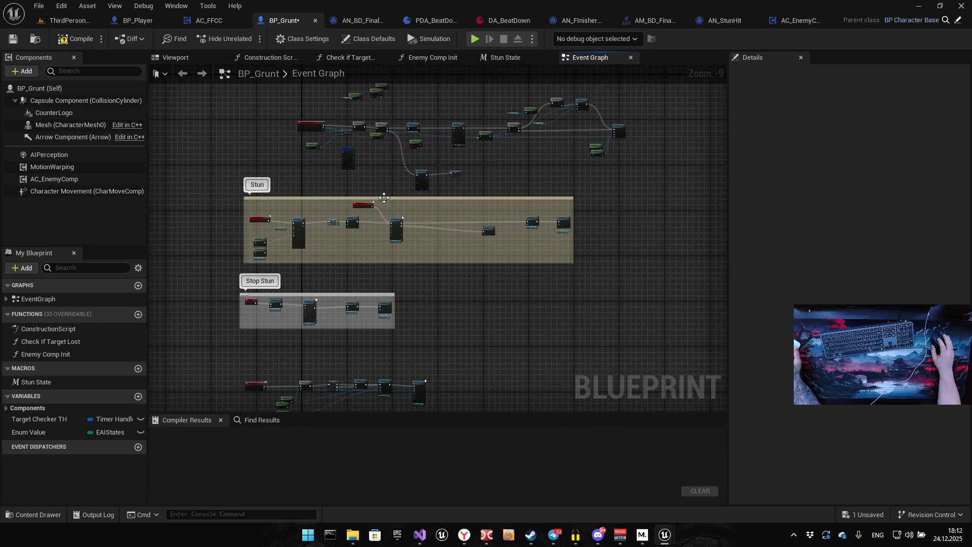
Recolour the Stun comment a more saturated yellow
click(293, 200)
click(862, 131)
mouse_move(699, 251)
mouse_down()
mouse_move(698, 242)
mouse_move(715, 248)
mouse_up()
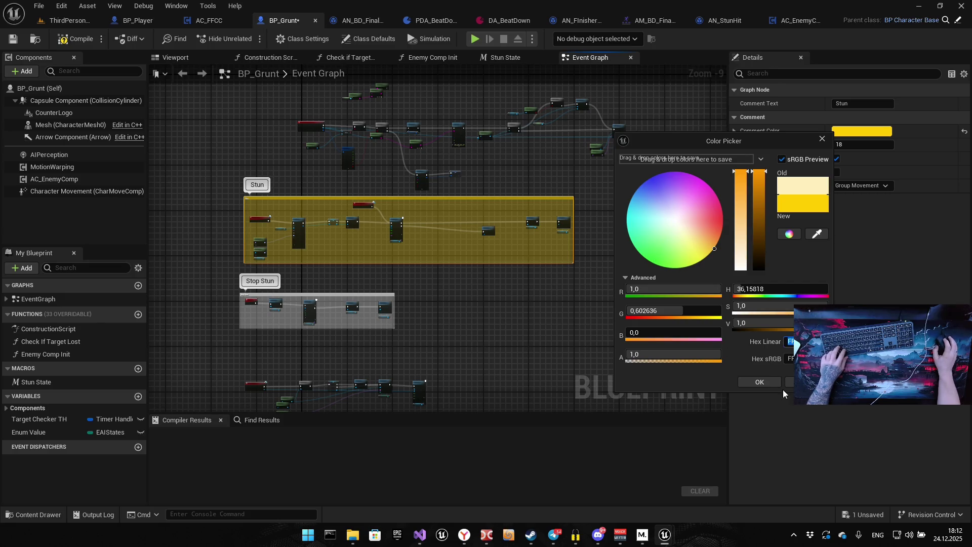
click(764, 383)
Give the Stop Stun comment the same saturated yellow as Stun
click(318, 290)
click(375, 298)
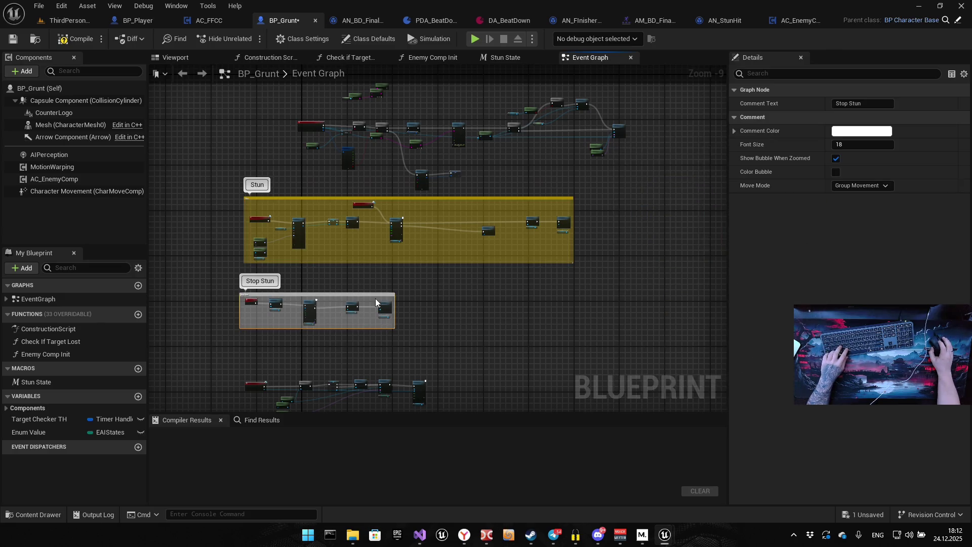
click(861, 132)
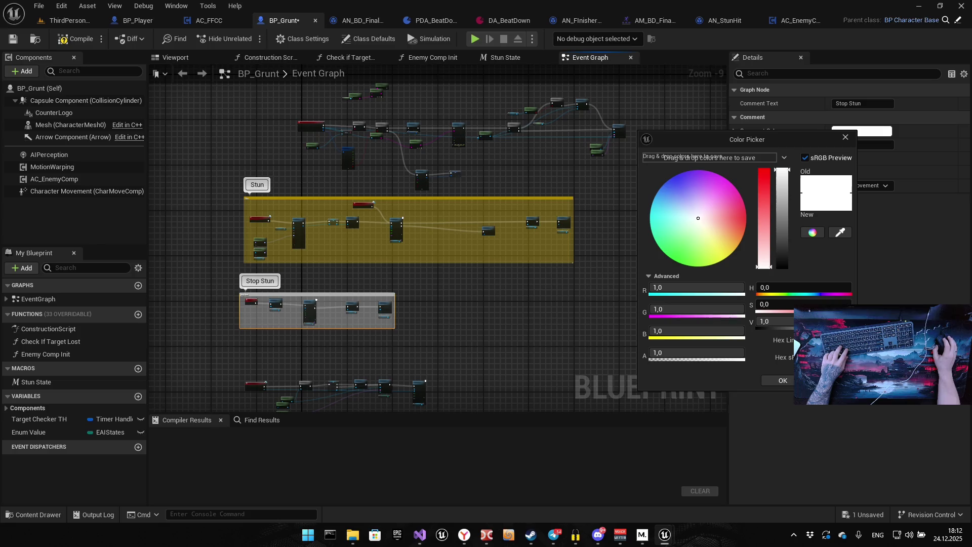
click(775, 357)
key(ctrl+v)
key(Return)
click(777, 383)
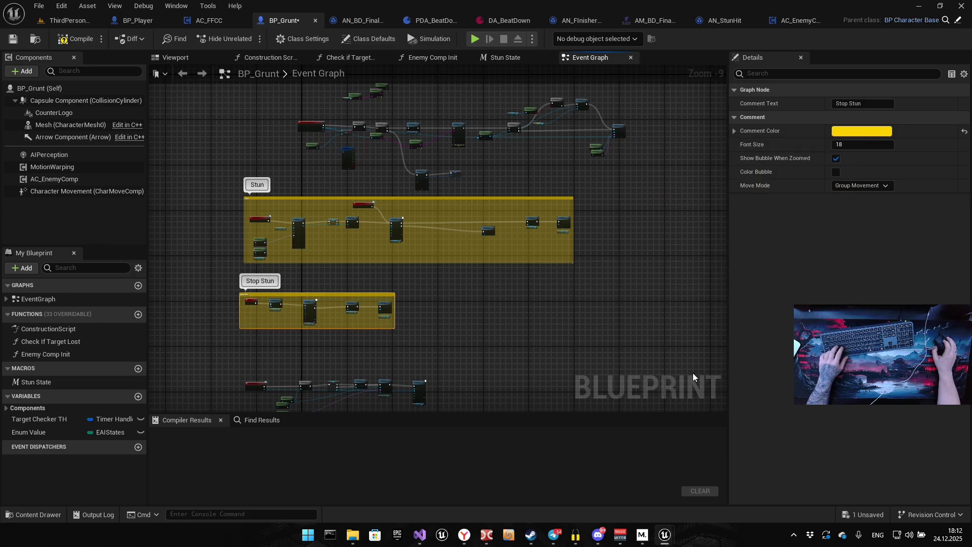
drag(512, 311, 502, 290)
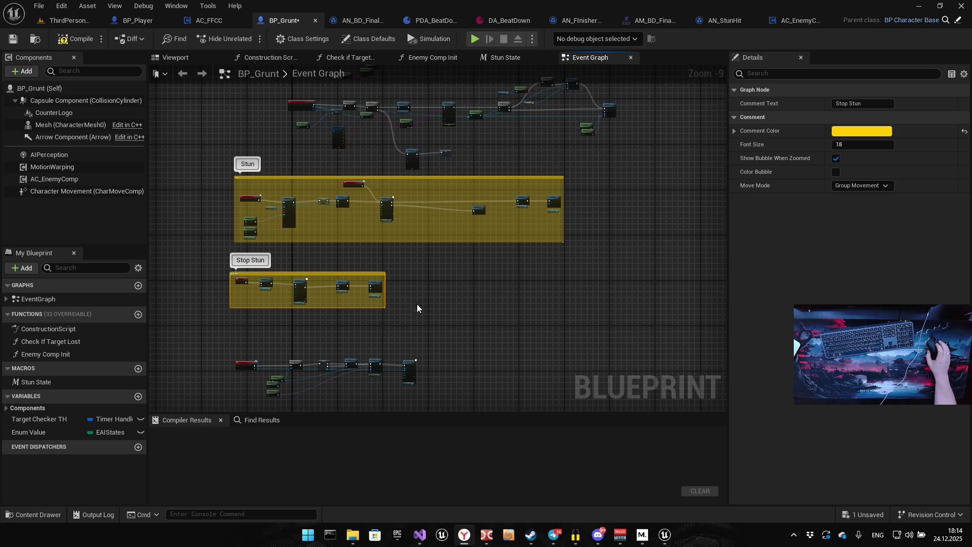
Put the bottom node row in a yellow 'Stun Final Blow' comment with its title shown zoomed out
drag(417, 303, 489, 278)
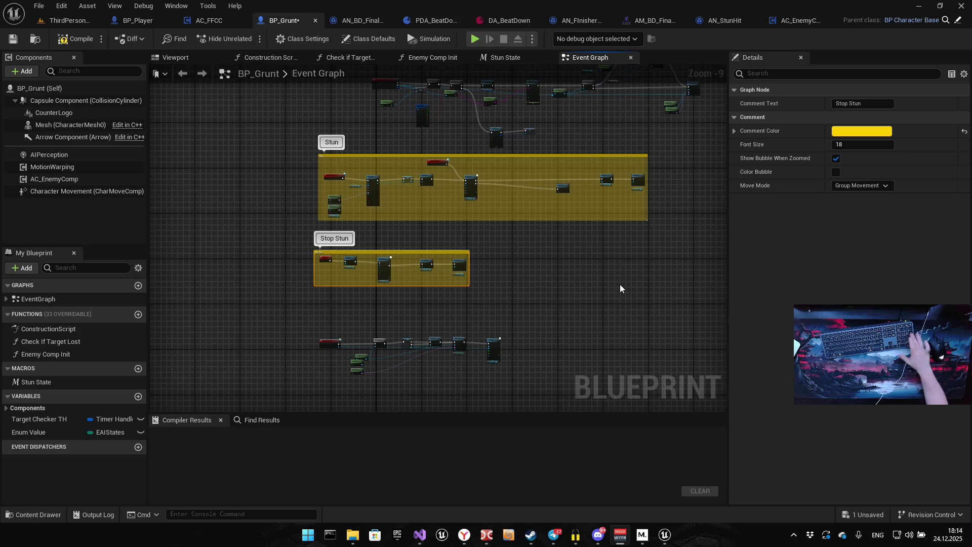
drag(563, 277, 488, 271)
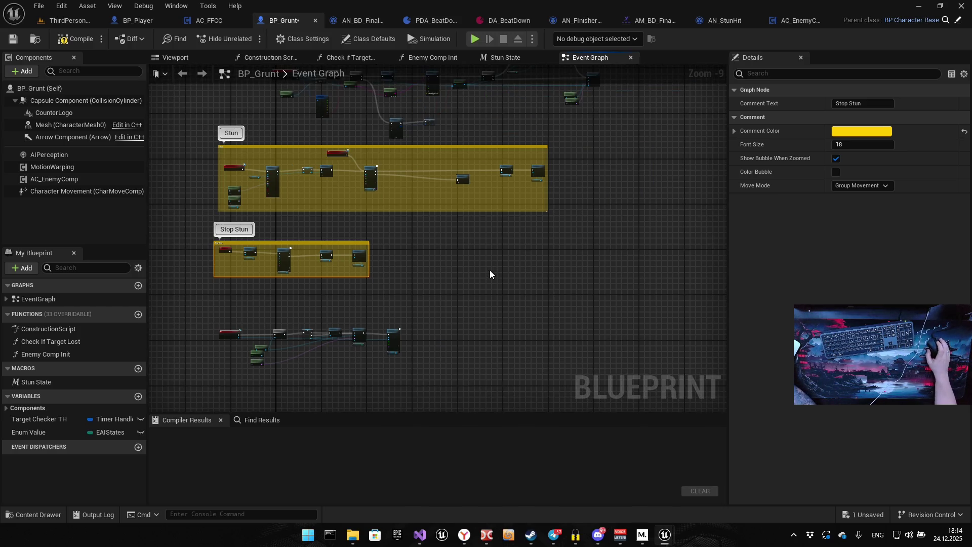
mouse_move(259, 263)
mouse_down()
mouse_move(287, 310)
mouse_move(460, 321)
mouse_up()
key(c)
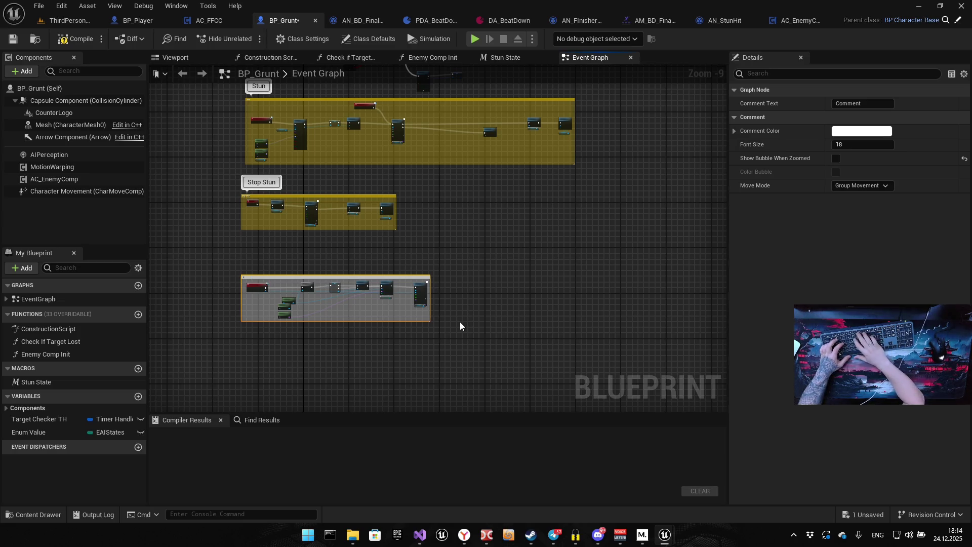
text(Stun Fin)
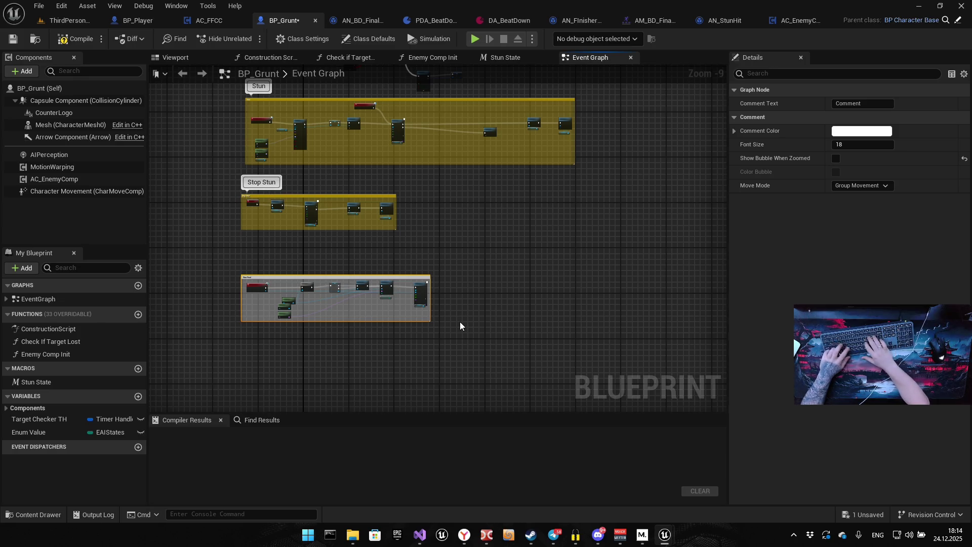
key(Return)
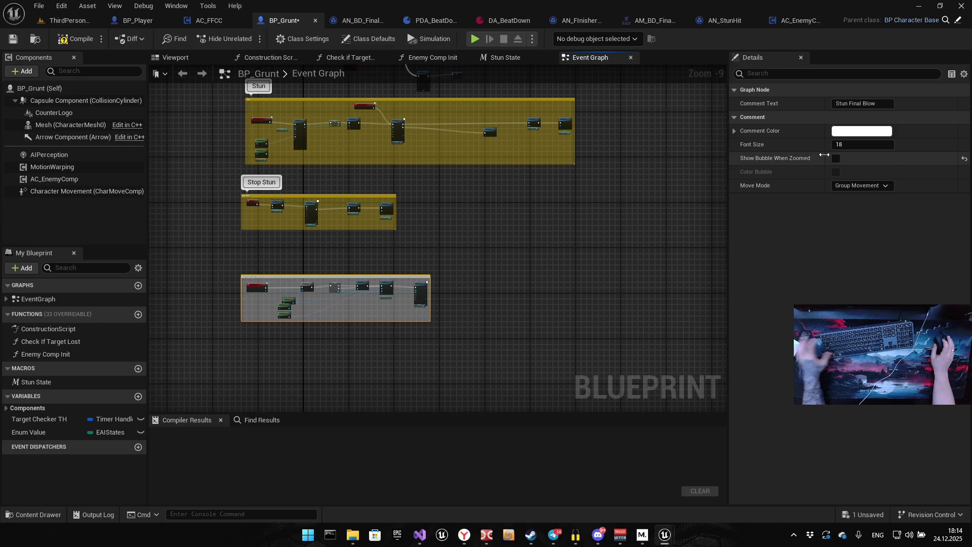
click(861, 131)
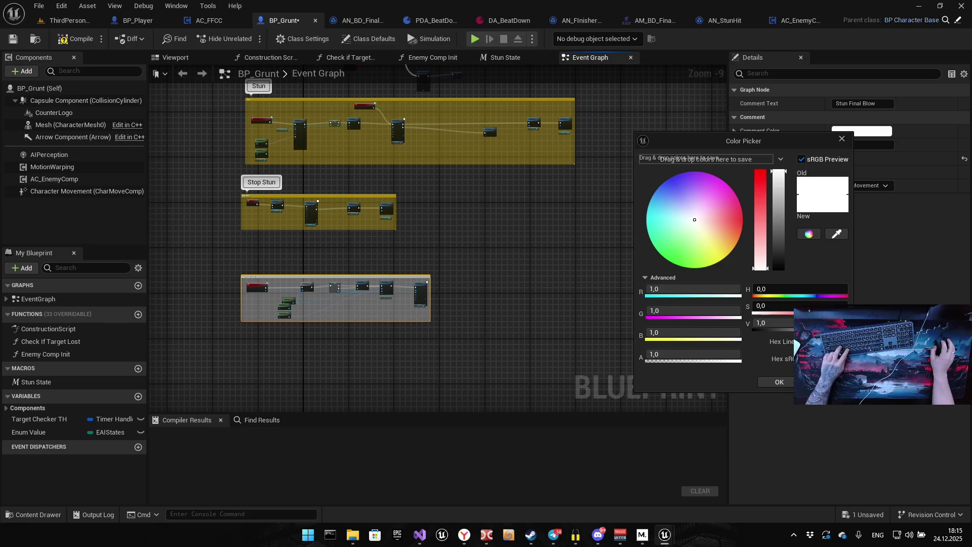
drag(729, 332, 648, 332)
click(779, 381)
click(835, 158)
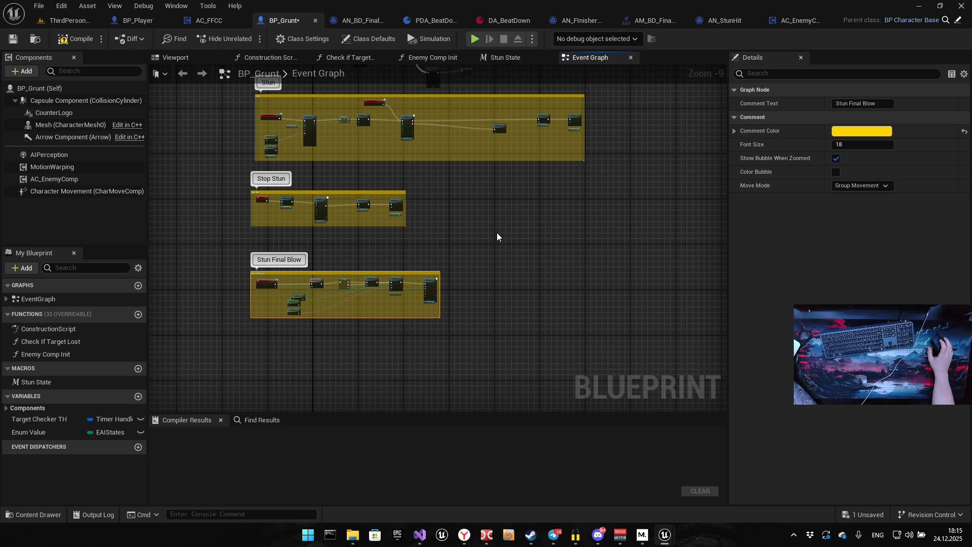
mouse_move(438, 214)
mouse_down()
mouse_move(467, 377)
mouse_move(509, 278)
mouse_up()
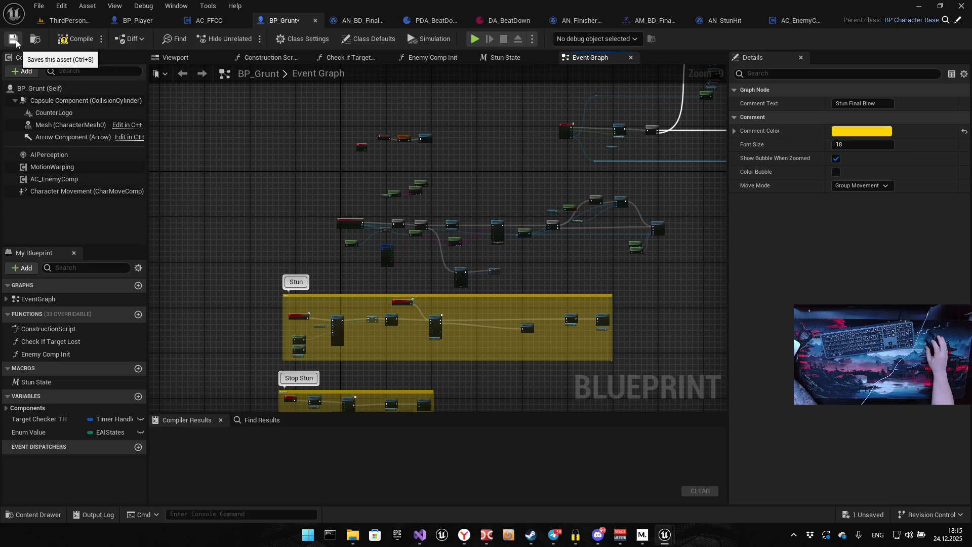
Compile and save the BP_Grunt blueprint
click(76, 39)
click(138, 20)
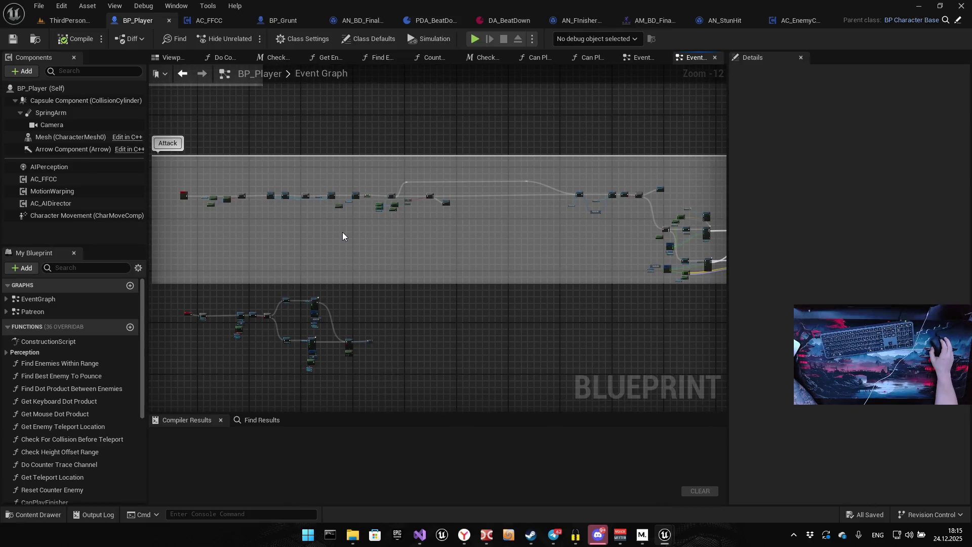
drag(377, 230, 319, 230)
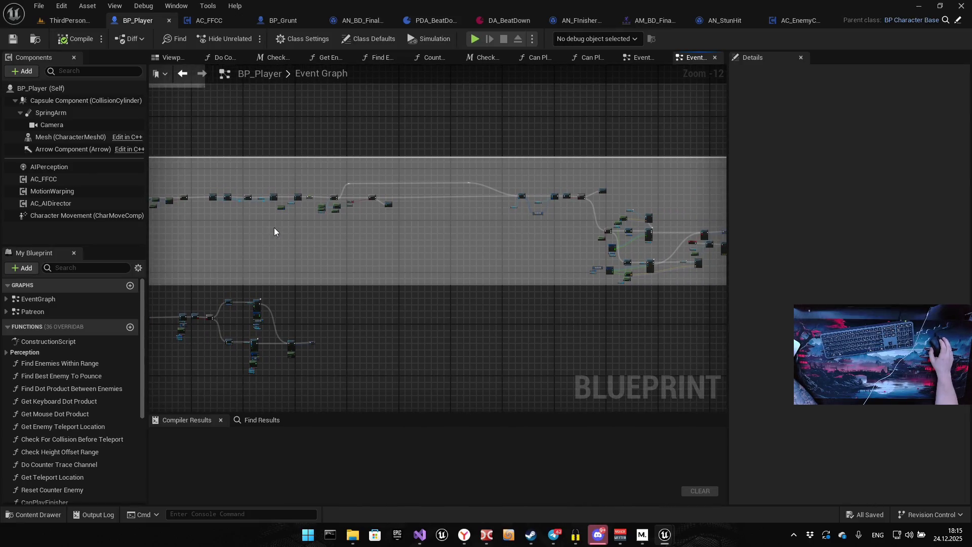
Trace BP_Player's stun check to Set Current Enemy, then view AC_FFCC's Get Distance from Counter Enemy
scroll(335, 184, up, 13)
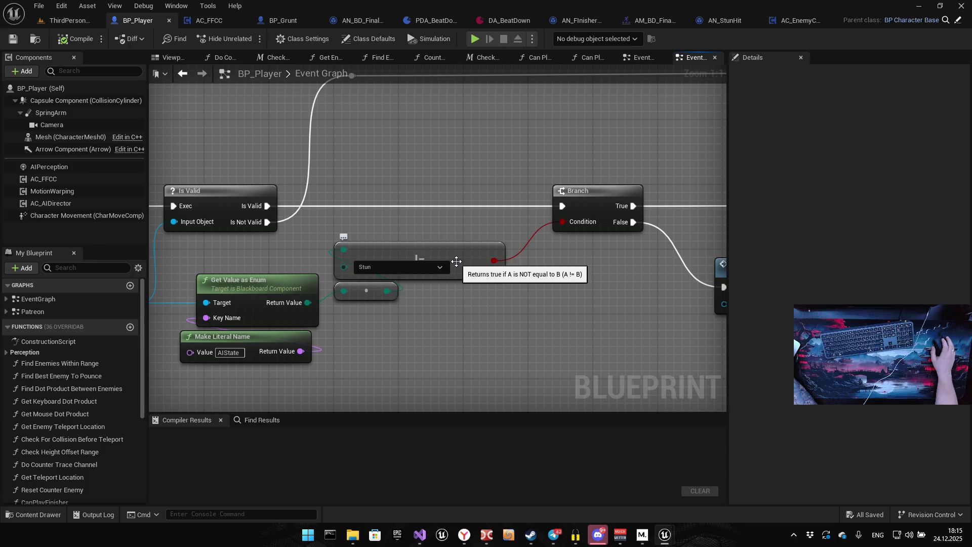
drag(374, 276, 508, 261)
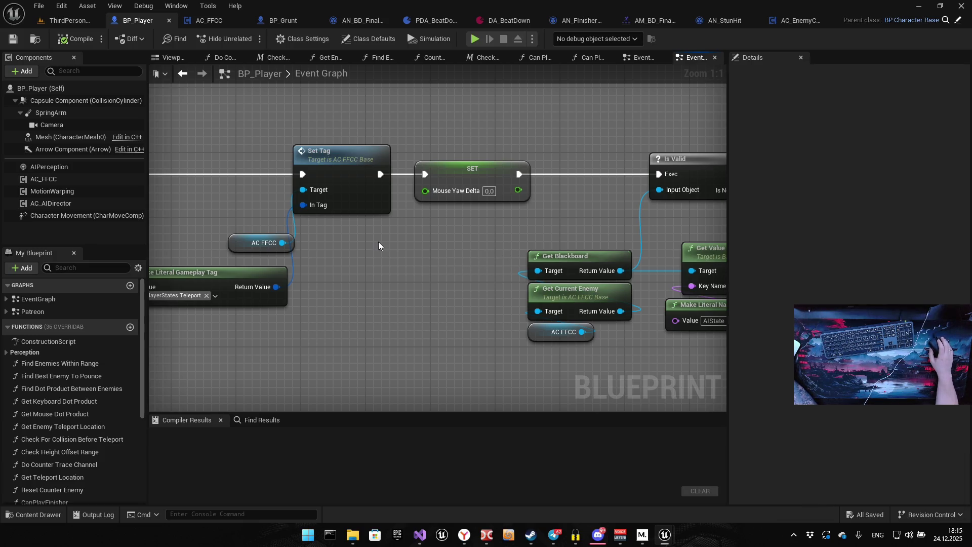
mouse_move(378, 241)
mouse_down()
mouse_move(597, 228)
mouse_move(460, 202)
mouse_move(486, 201)
mouse_up()
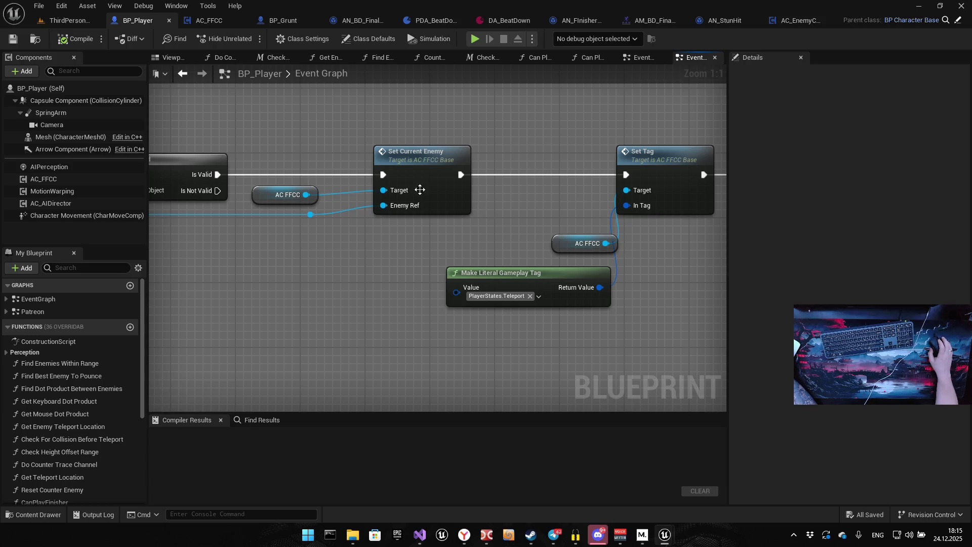
click(221, 23)
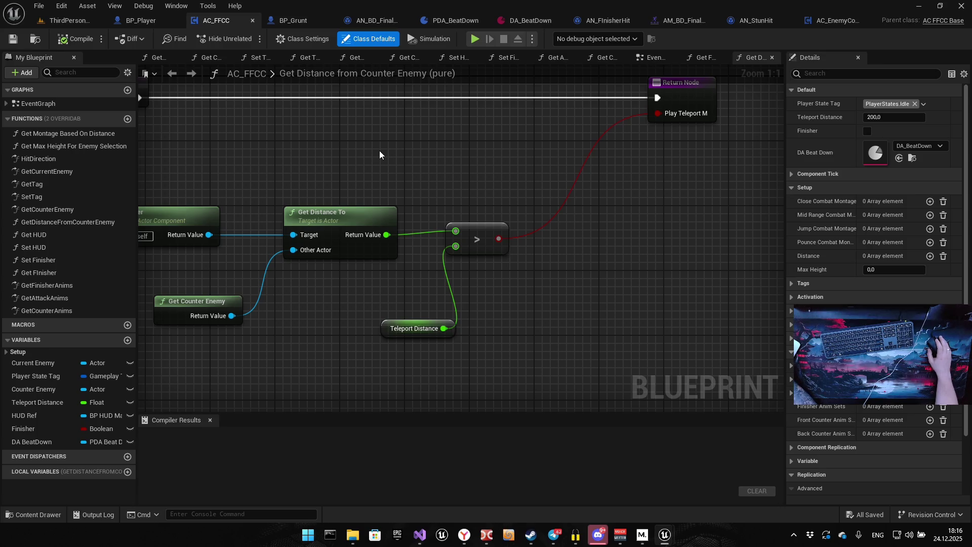
In AC_FFCC, step through Get Attack Anims and the Set Attack Anims, Set Counter Enemy and Set Current Enemy events
double_click(102, 297)
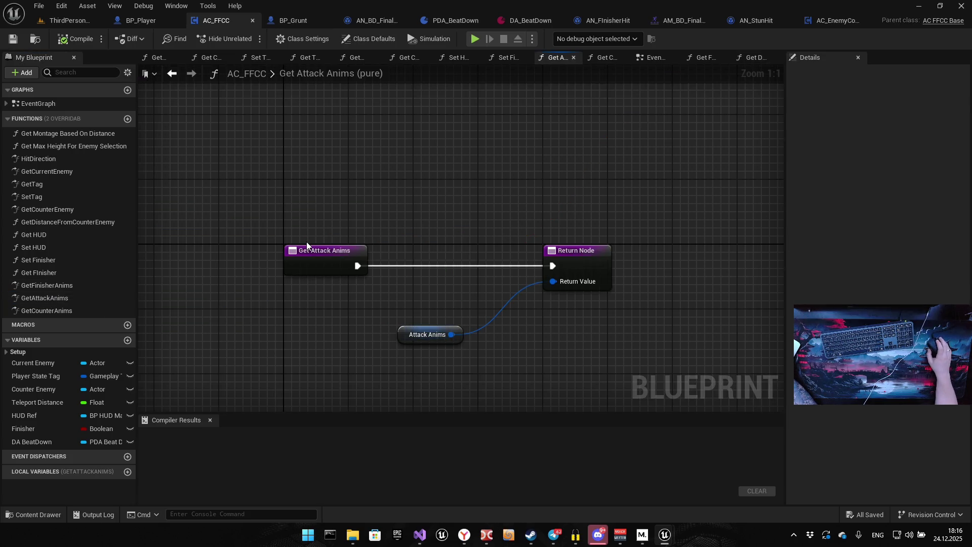
double_click(11, 104)
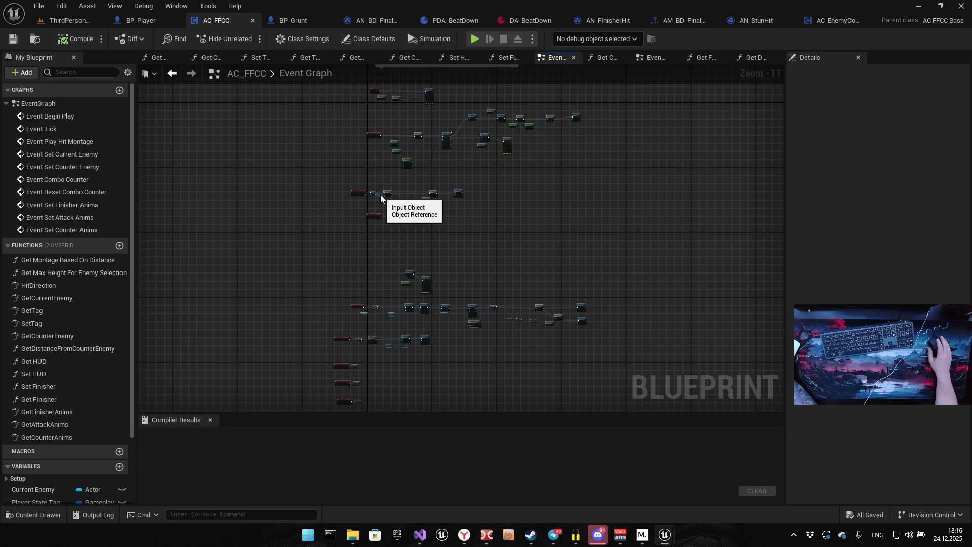
double_click(76, 217)
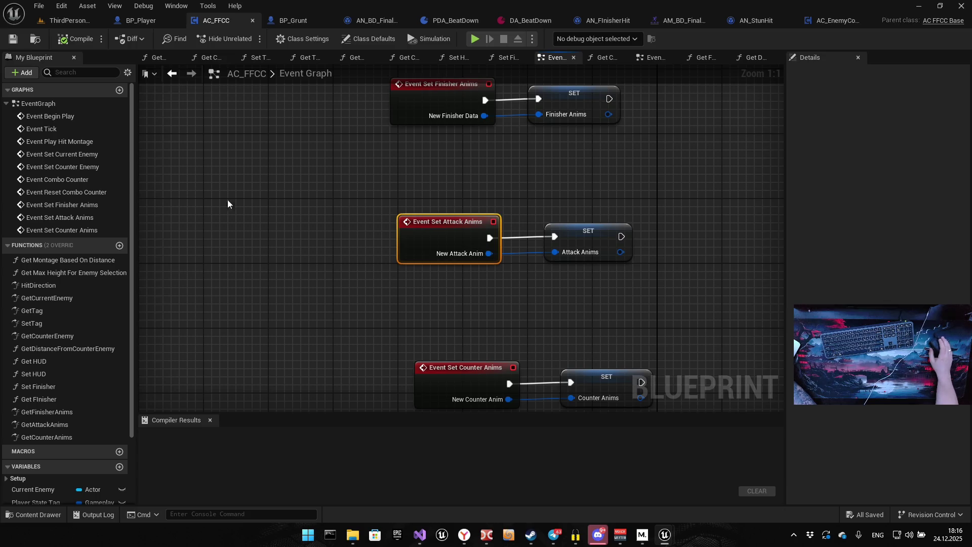
double_click(104, 169)
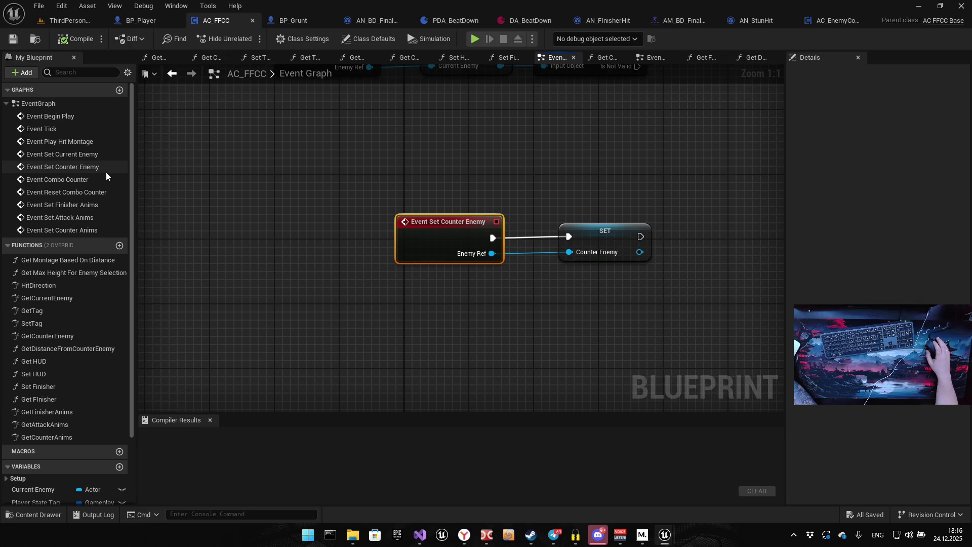
click(80, 163)
double_click(81, 157)
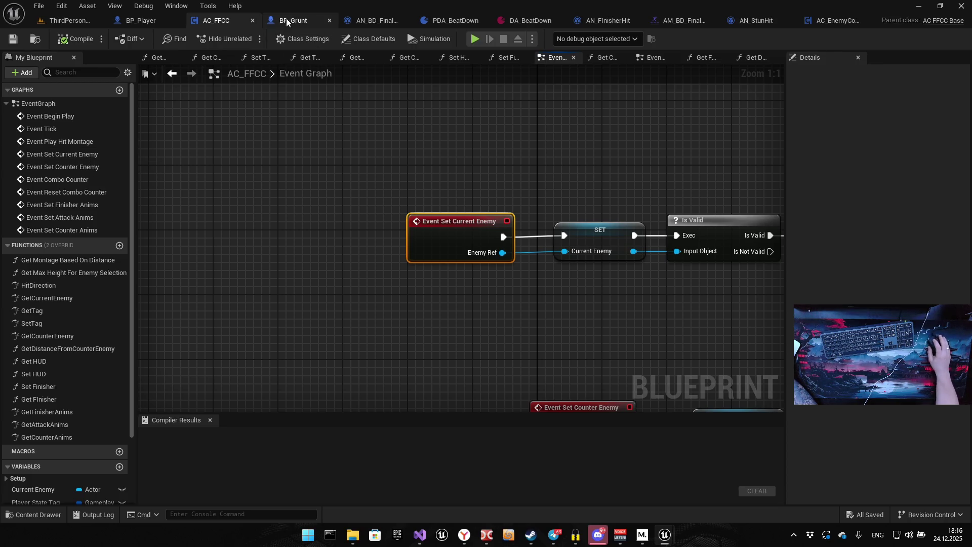
click(141, 23)
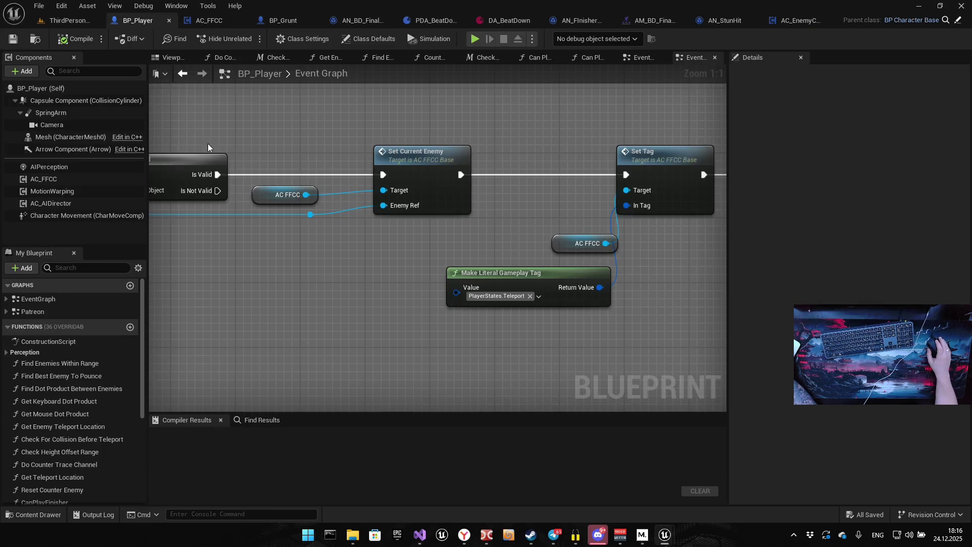
List BP_Player's event graph events, then zoom AC_FFCC's graph onto Is Valid feeding Control Enemy Logic
click(6, 299)
scroll(59, 354, down, 2)
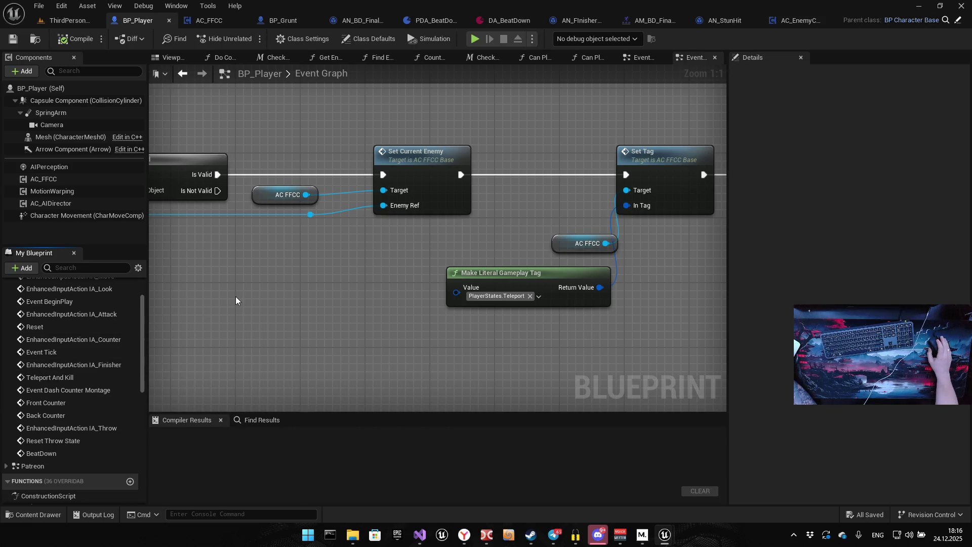
click(209, 18)
scroll(375, 184, down, 4)
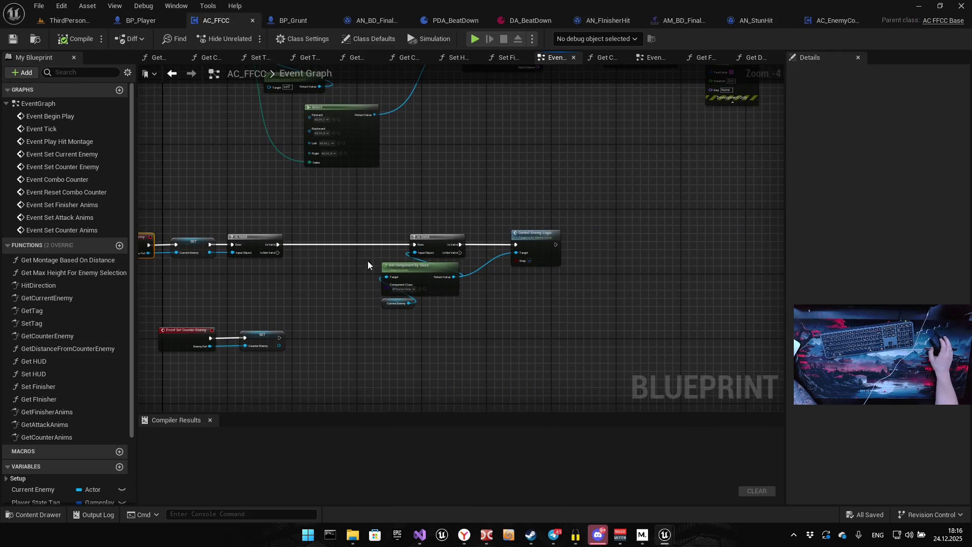
scroll(409, 256, up, 5)
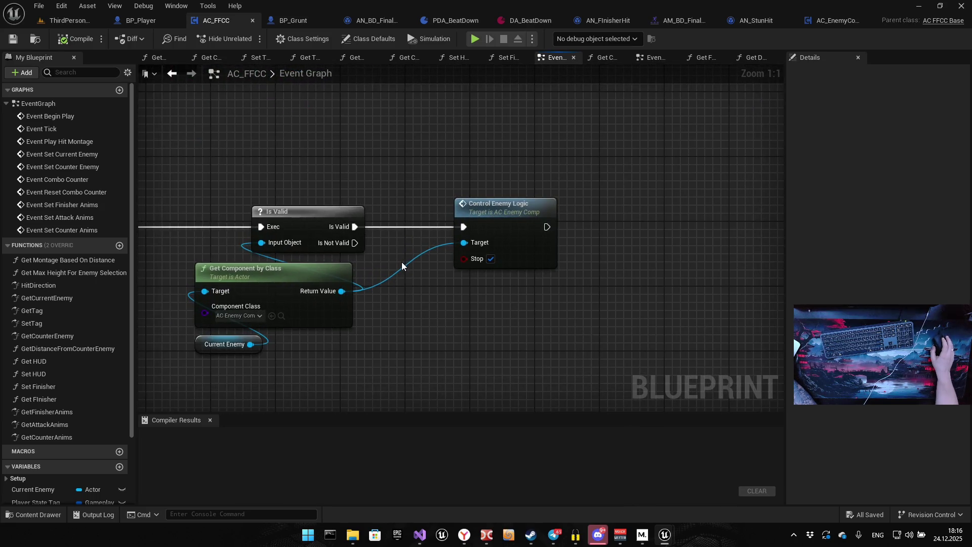
Open the Control Enemy Logic function from AC_FFCC and pan across its graph
double_click(484, 224)
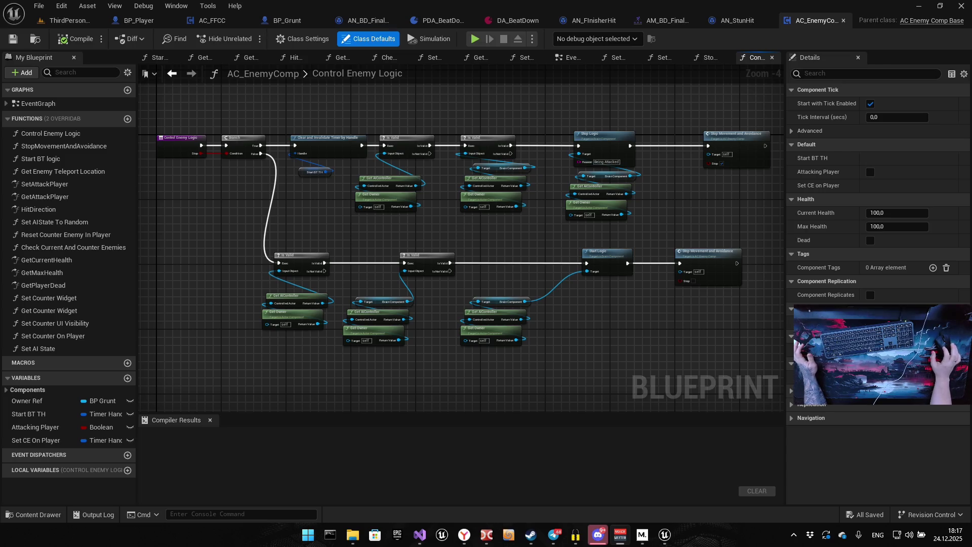
mouse_move(577, 308)
mouse_down()
mouse_move(586, 304)
mouse_move(582, 331)
mouse_up()
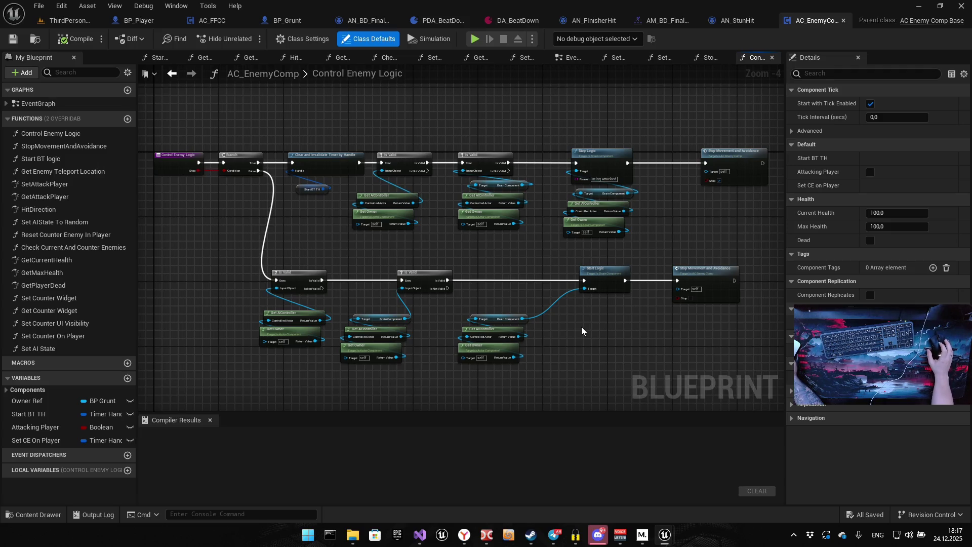
drag(594, 276, 445, 250)
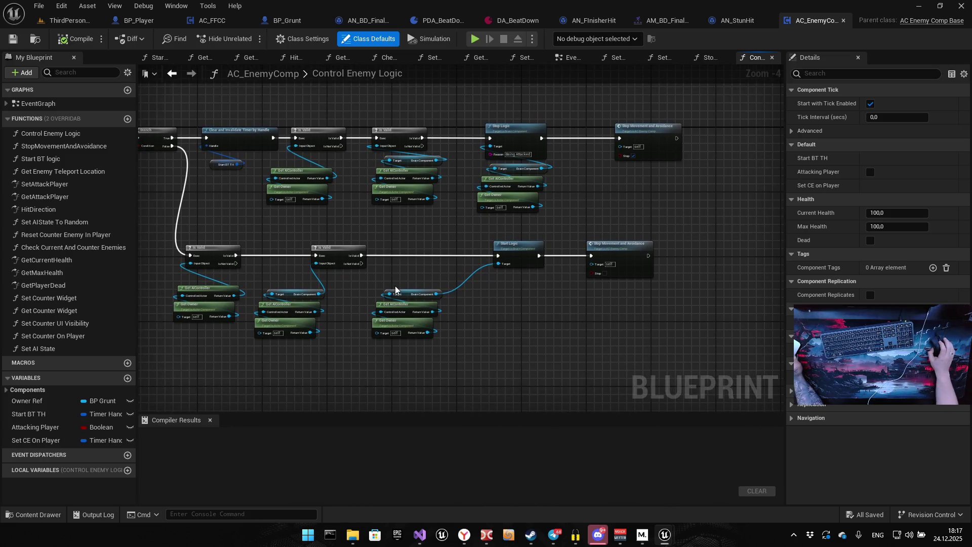
drag(287, 274, 391, 270)
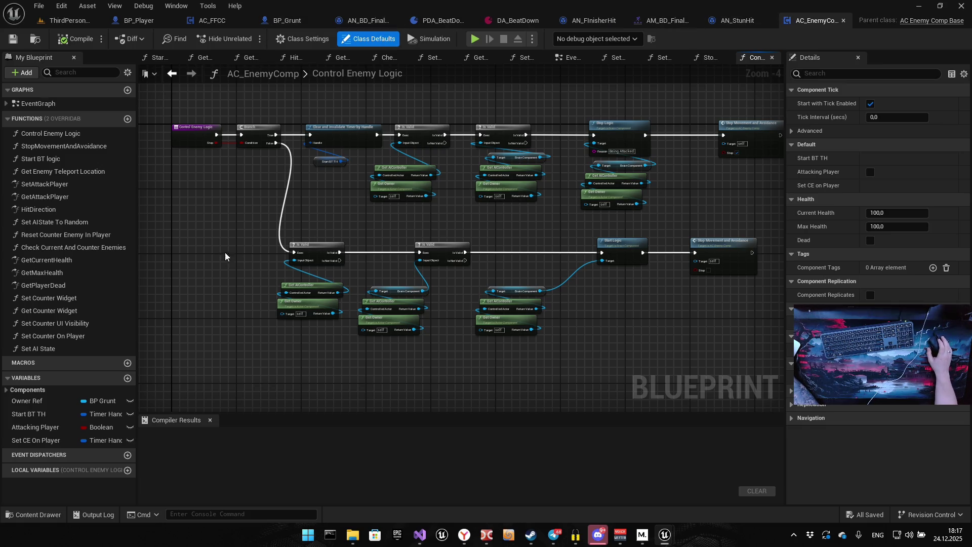
Reopen Control Enemy Logic from AC_FFCC, inspect Start Logic, and select the lower node row
click(138, 21)
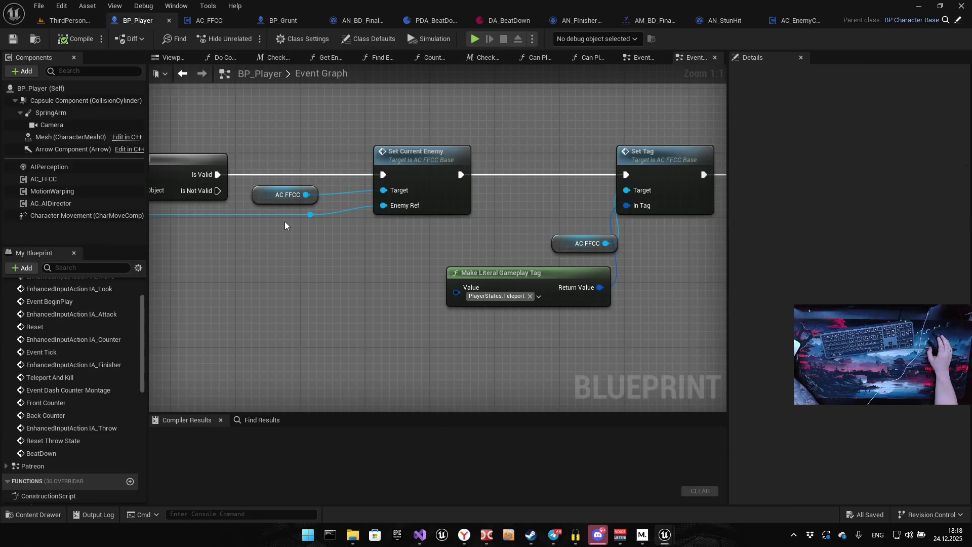
click(218, 22)
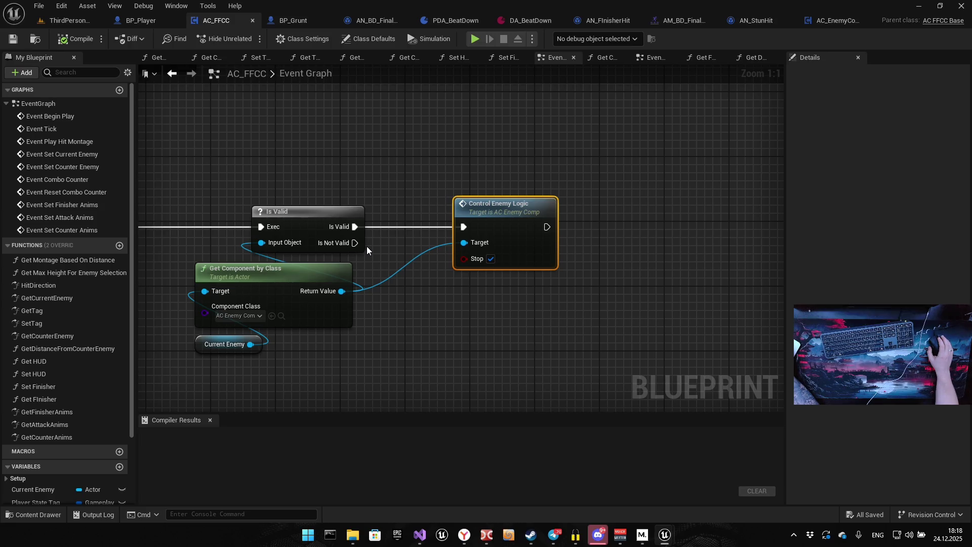
double_click(476, 213)
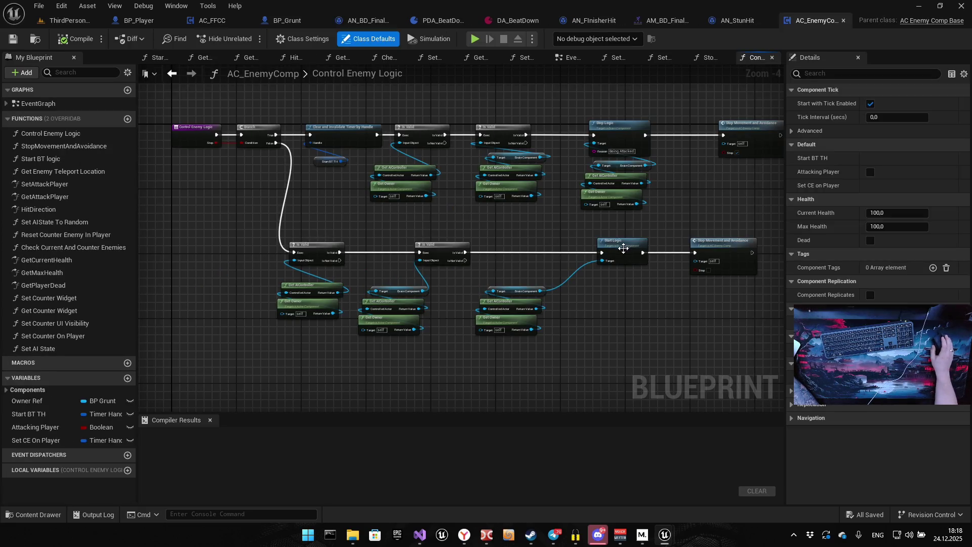
drag(623, 248, 484, 255)
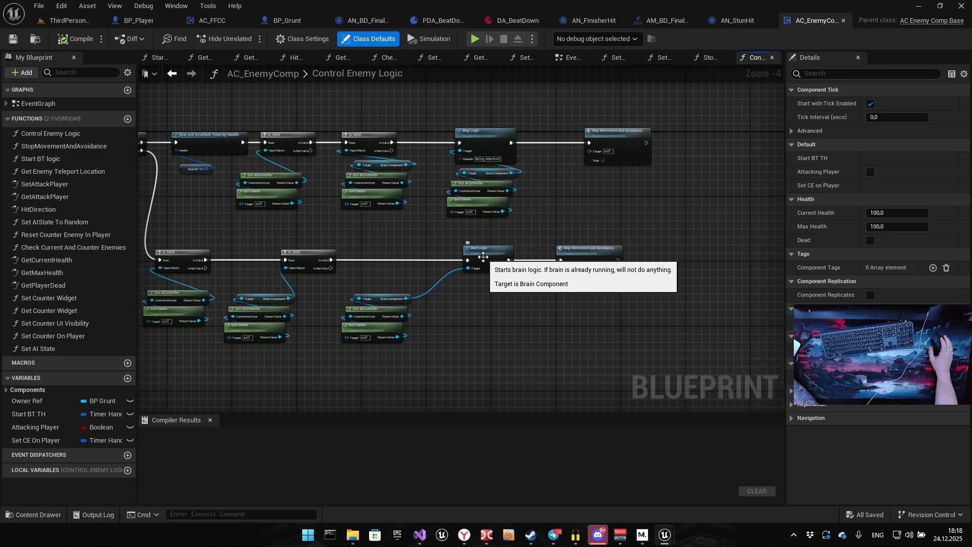
mouse_move(220, 253)
mouse_down()
mouse_move(495, 261)
mouse_move(424, 266)
mouse_up()
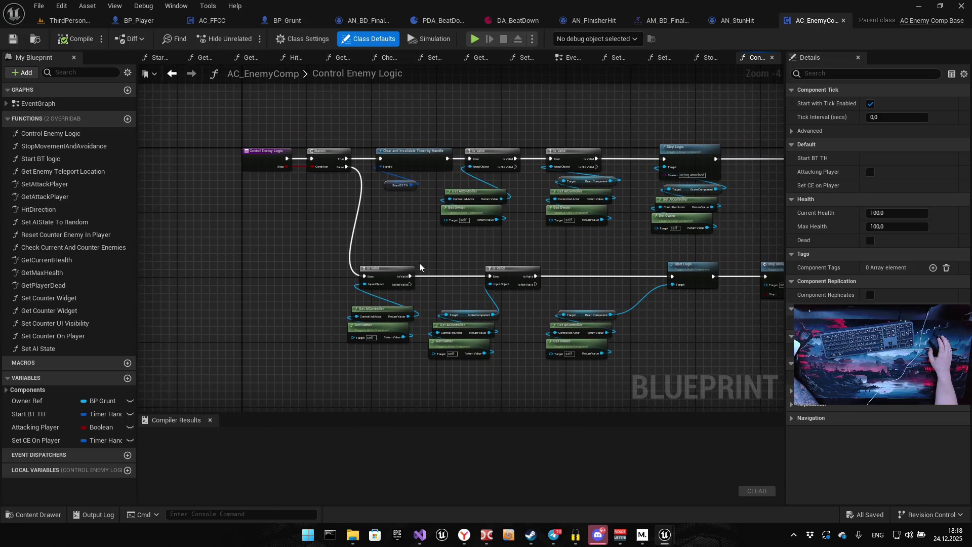
scroll(420, 267, down, 2)
drag(304, 341, 636, 263)
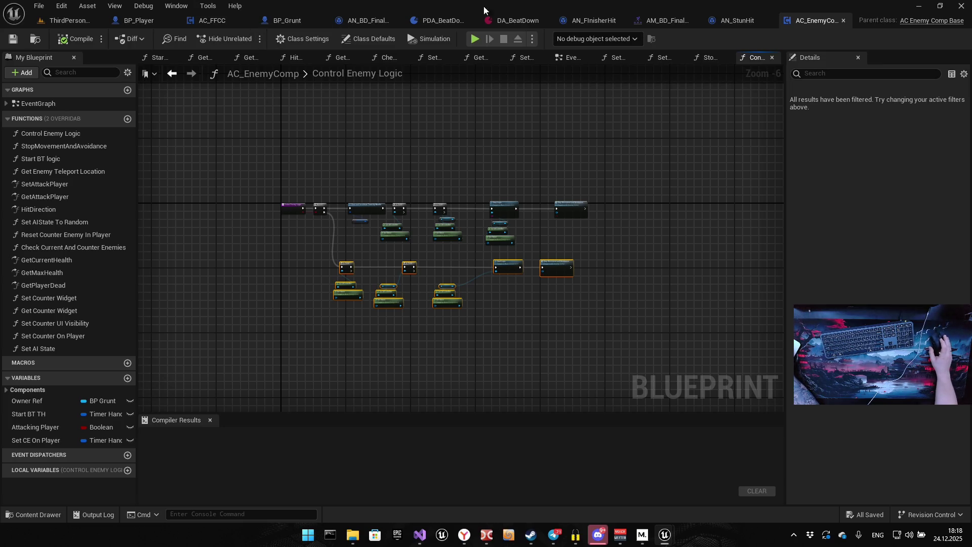
Check BP_Grunt's Stun comments, then reopen Control Enemy Logic and bring up its entry node's context menu
click(286, 21)
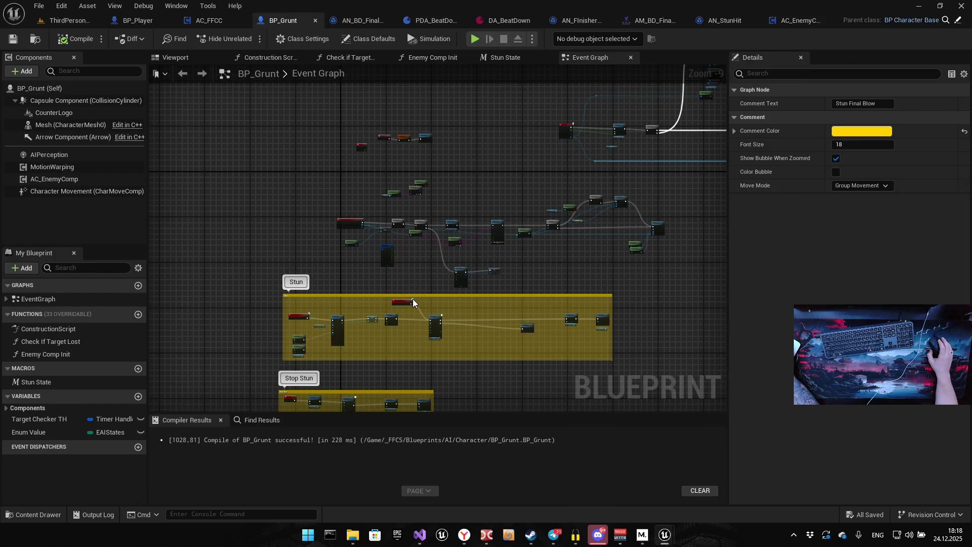
mouse_move(387, 293)
mouse_down()
mouse_move(368, 343)
mouse_move(322, 331)
mouse_move(284, 338)
mouse_up()
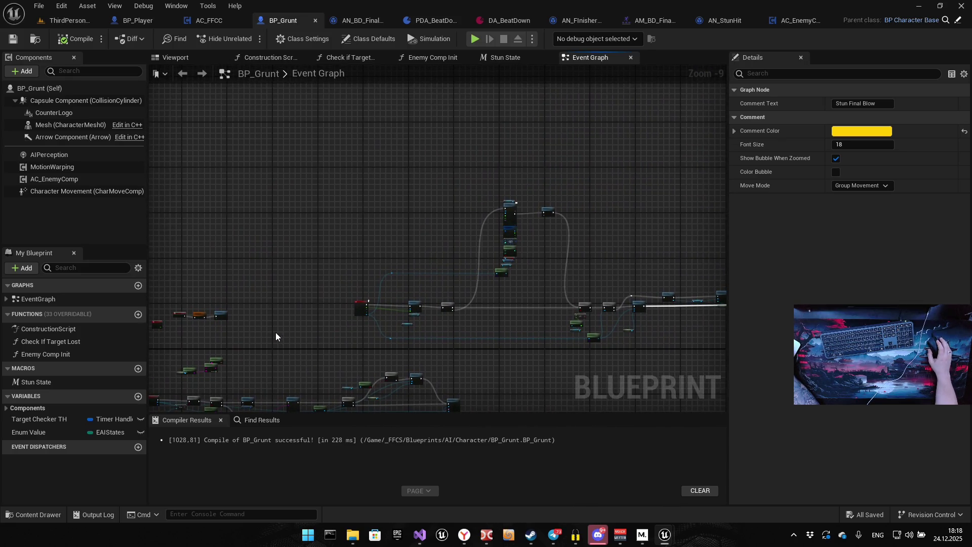
click(212, 20)
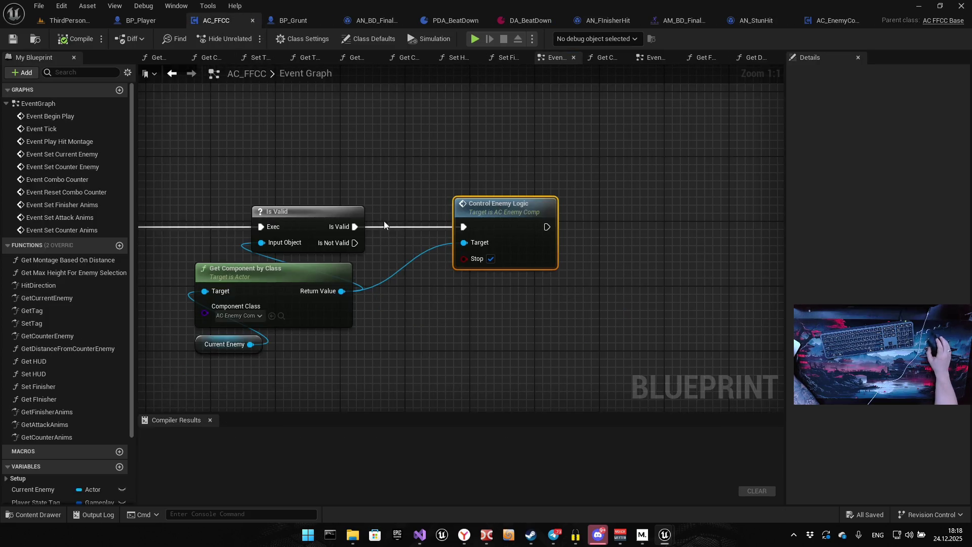
double_click(472, 214)
scroll(291, 209, up, 5)
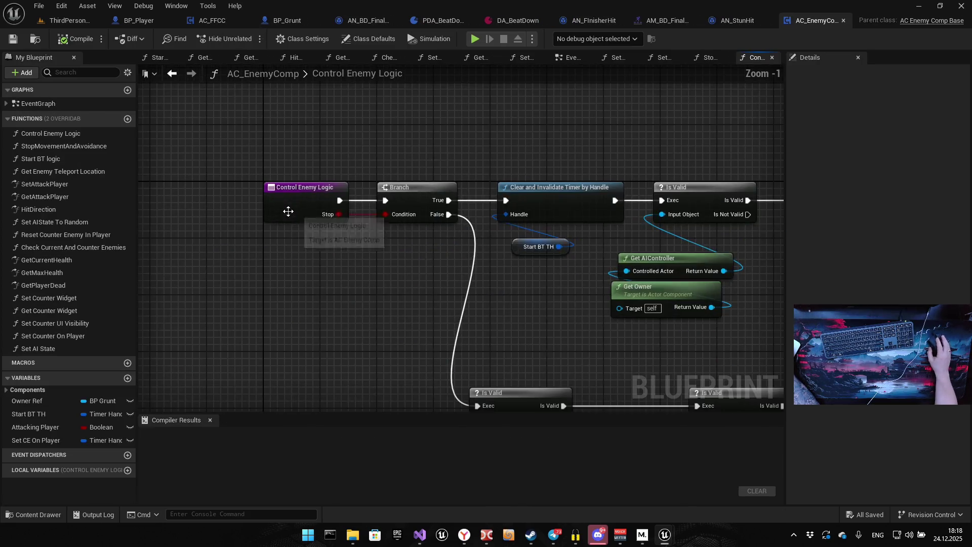
click(297, 202)
right_click(297, 201)
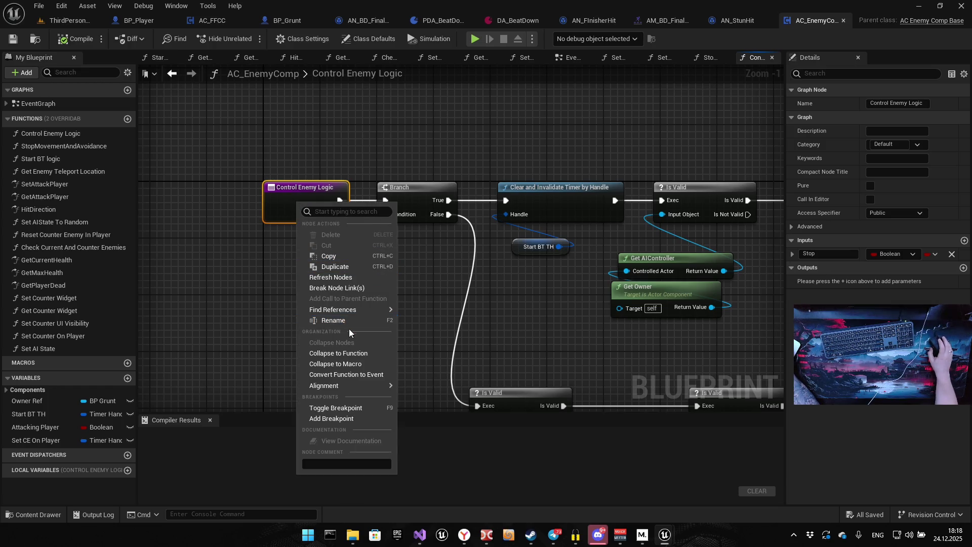
Search all blueprints for Control Enemy Logic by name and jump to the AC_FFCC EventGraph call
mouse_move(368, 302)
click(425, 324)
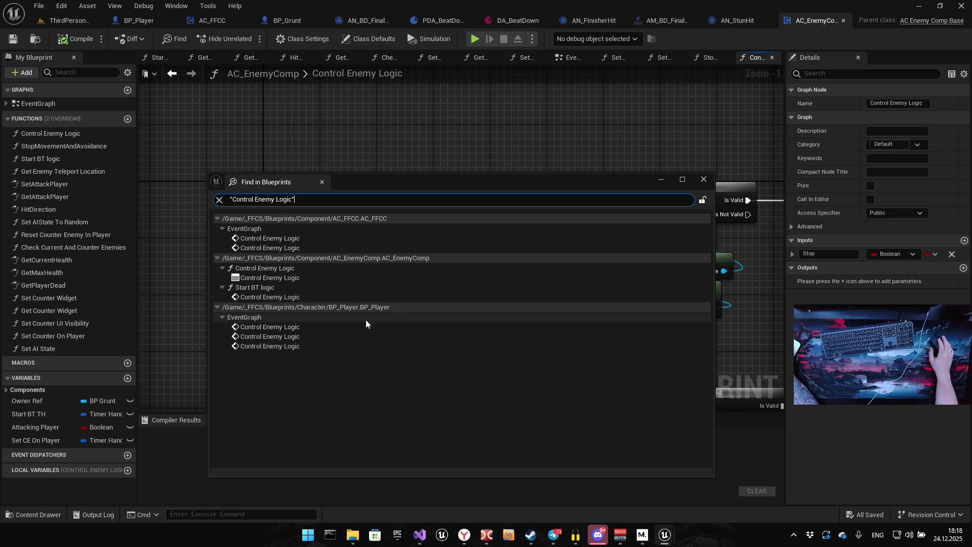
click(286, 266)
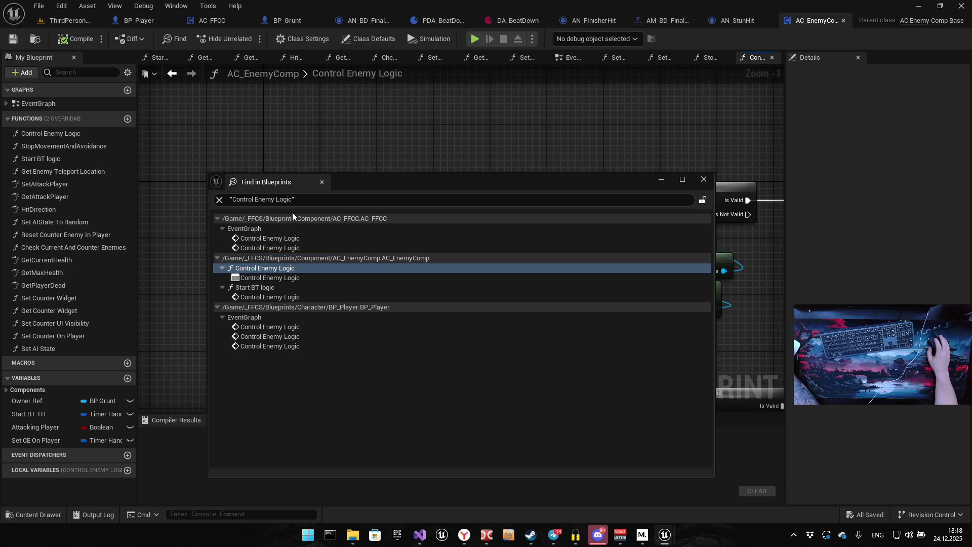
double_click(293, 238)
mouse_move(363, 184)
mouse_down()
mouse_move(426, 239)
mouse_move(616, 250)
mouse_move(645, 216)
mouse_up()
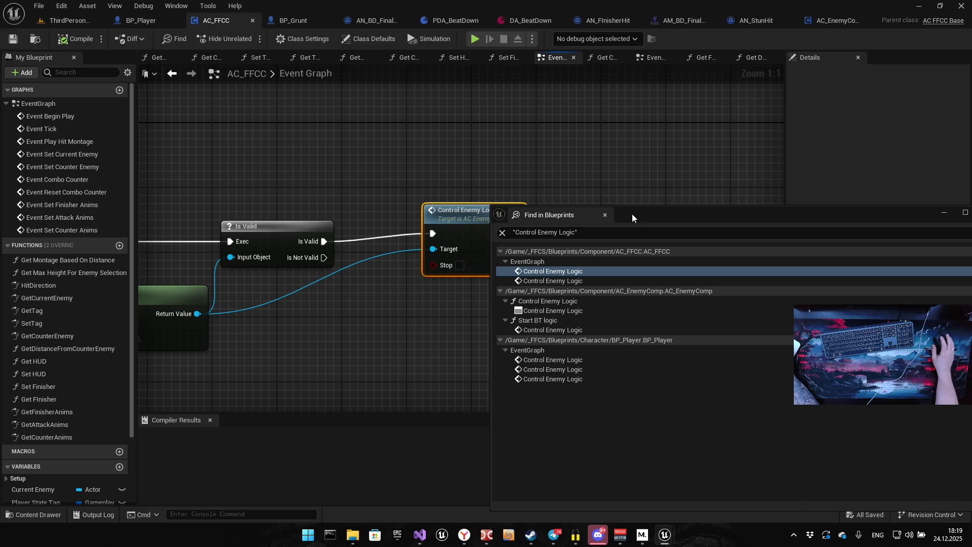
Step through the AC_FFCC and AC_EnemyComp Control Enemy Logic results, including Start BT logic's call
scroll(237, 281, down, 4)
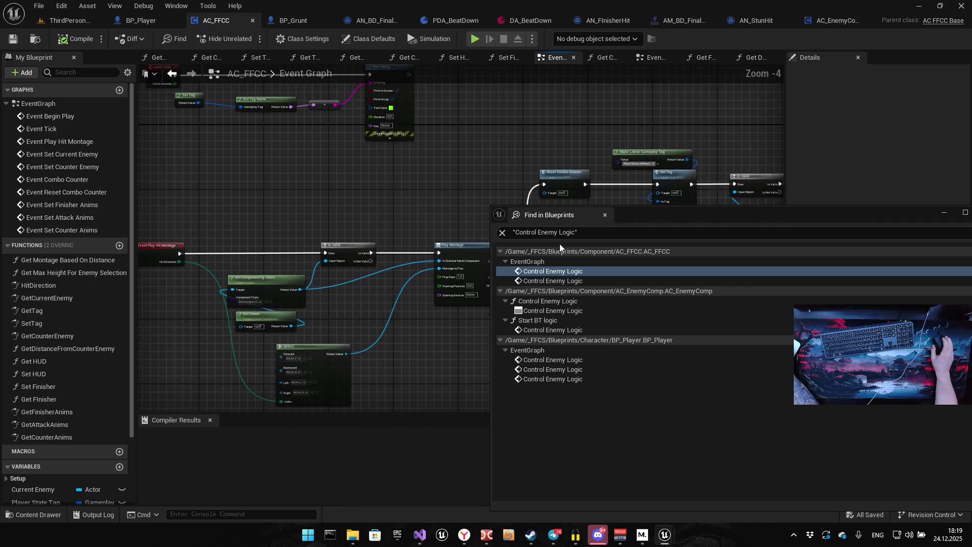
drag(323, 244, 437, 229)
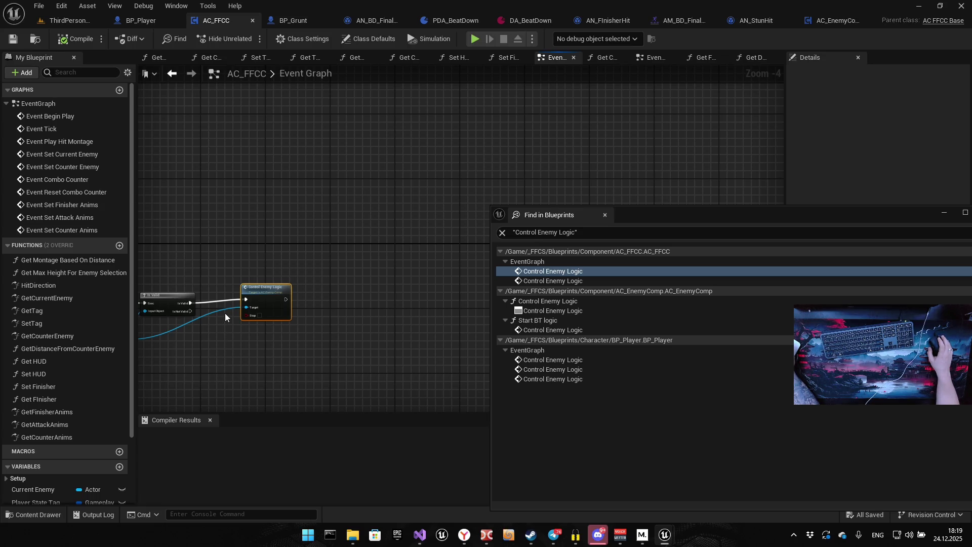
click(552, 281)
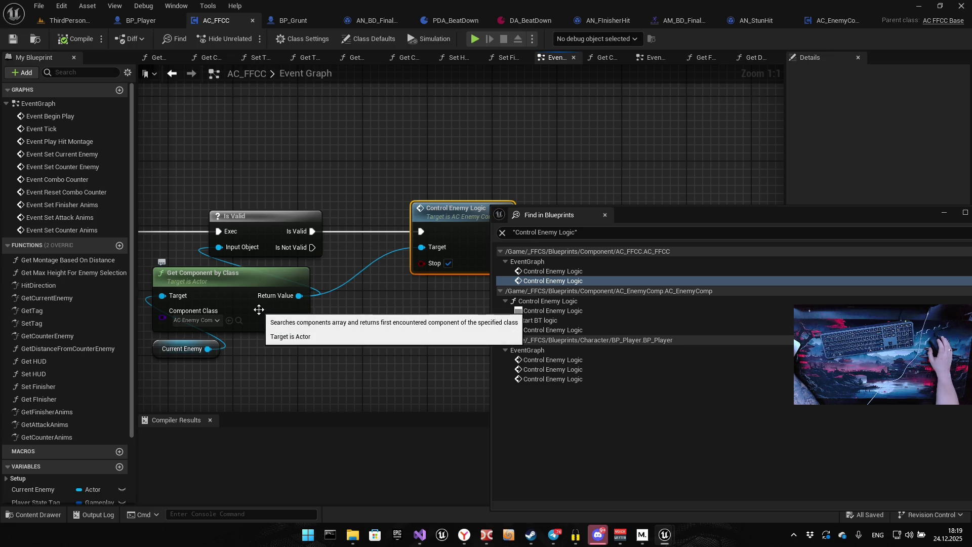
click(566, 303)
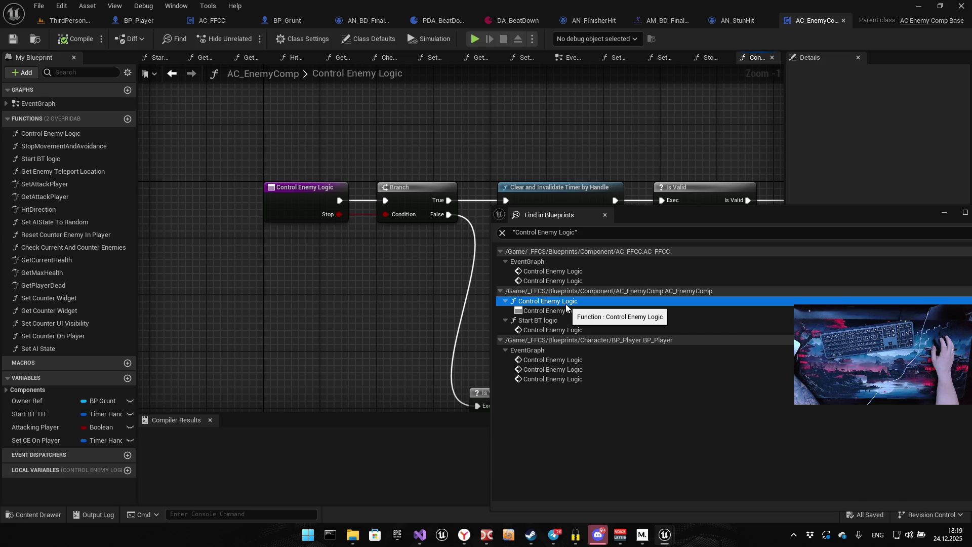
click(577, 320)
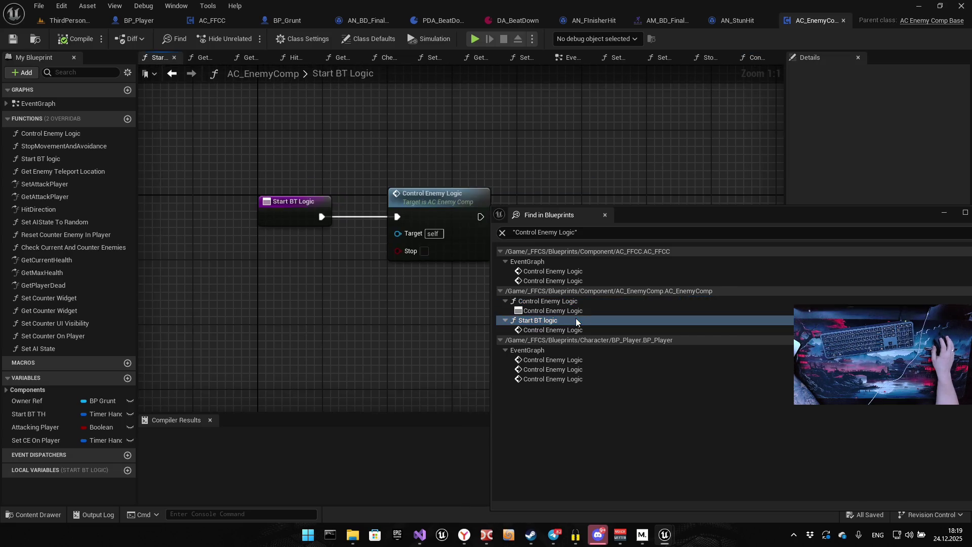
click(567, 330)
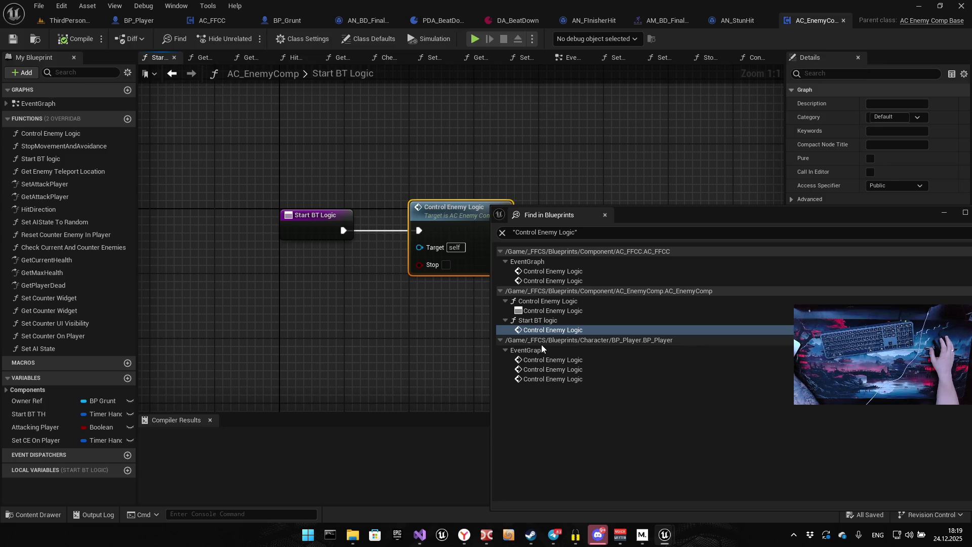
Open the AC_EnemyComp event graph and visit the three Control Enemy Logic calls in BP_Player
click(53, 104)
double_click(52, 103)
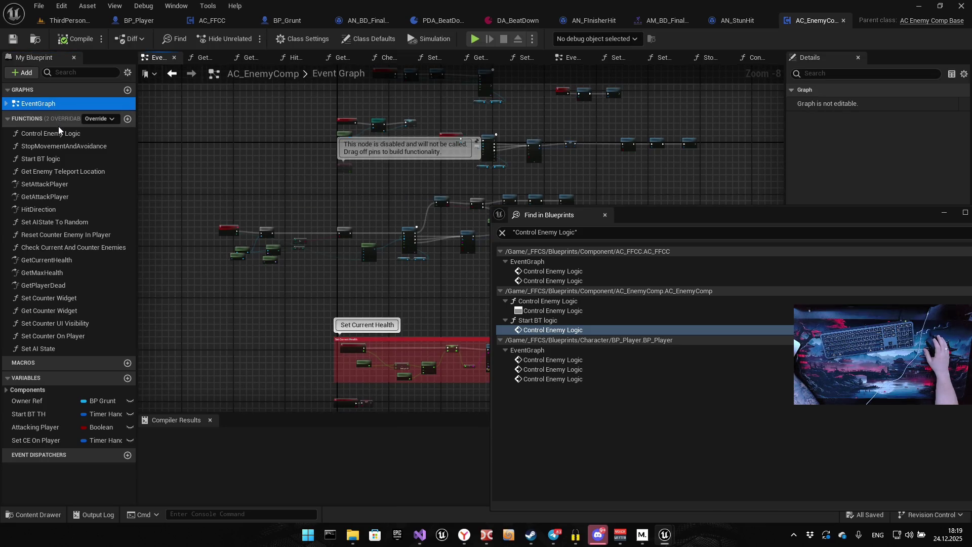
click(556, 359)
double_click(557, 361)
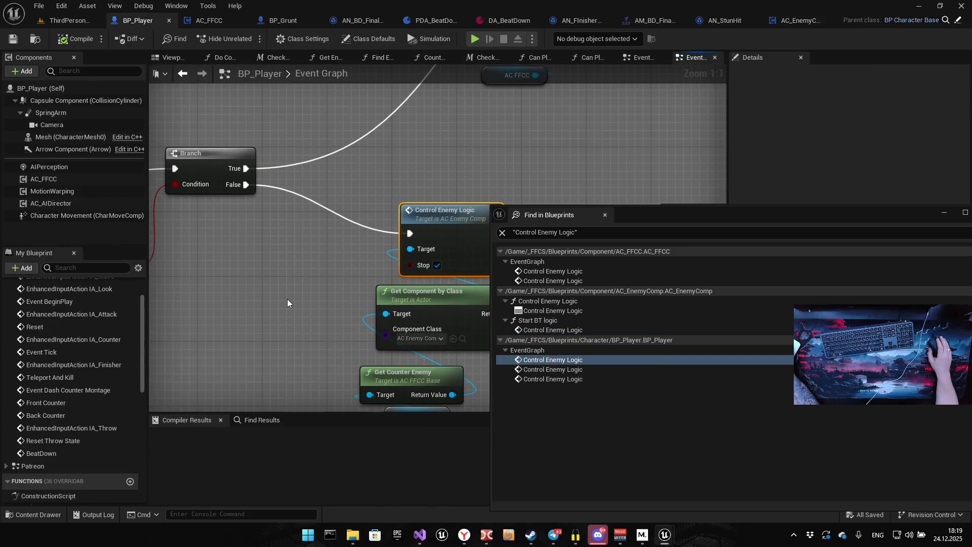
double_click(566, 370)
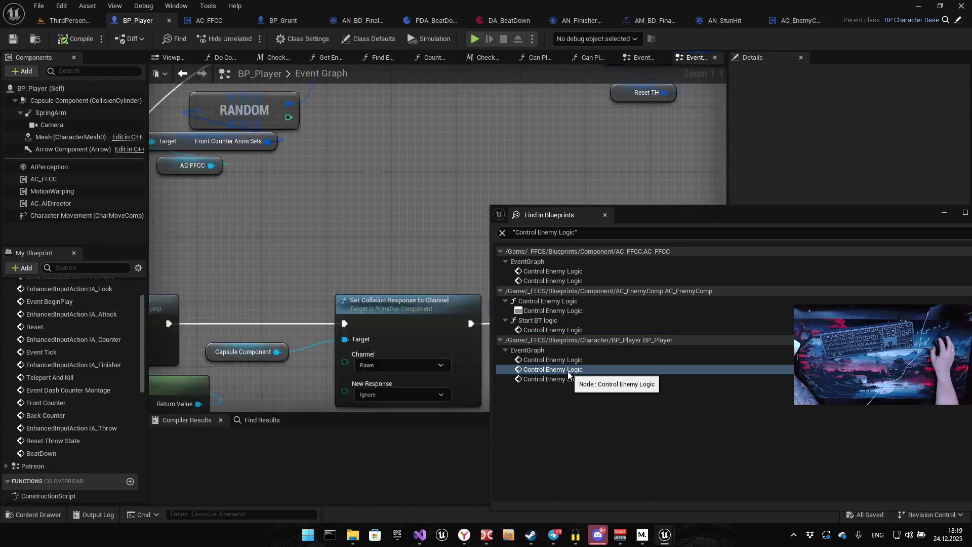
double_click(564, 380)
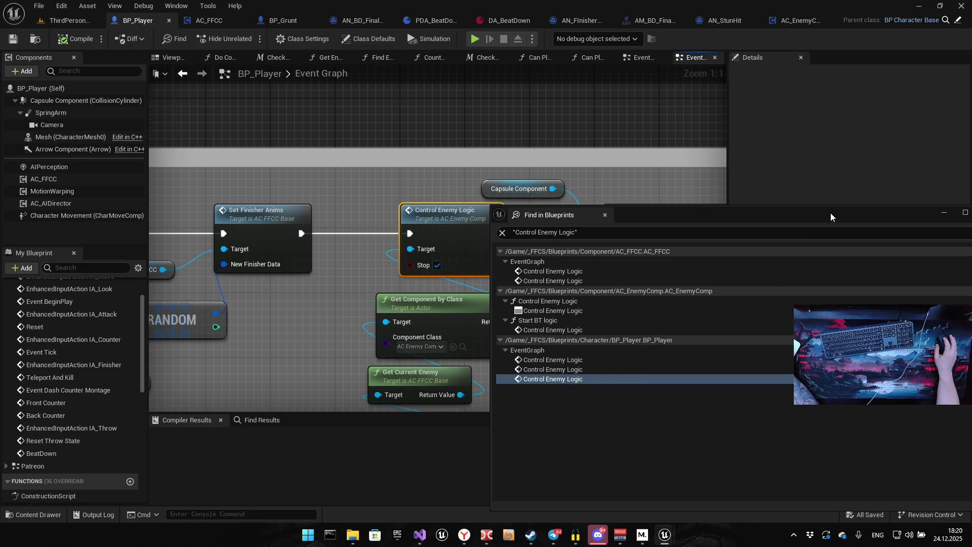
Close the search results and open AC_EnemyComp's Start BT Logic function
click(605, 215)
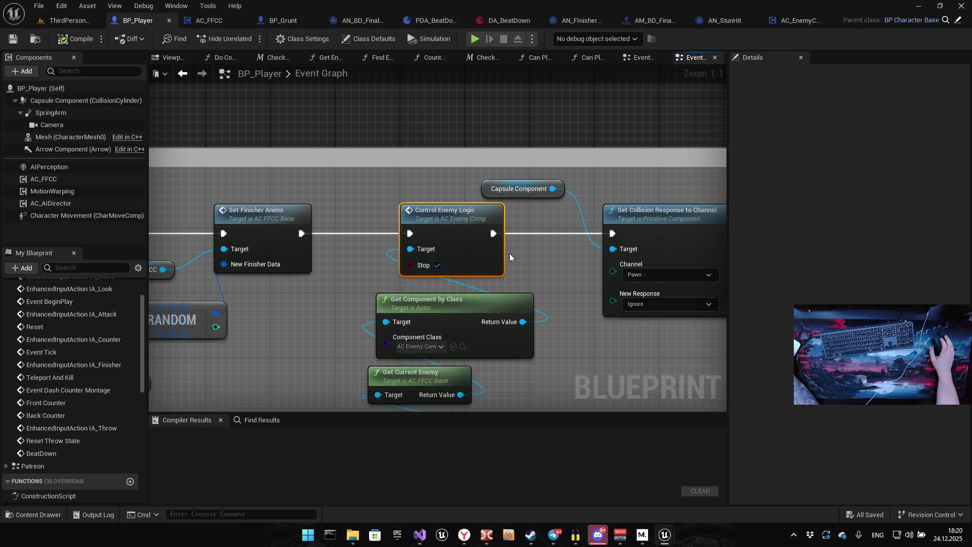
scroll(70, 430, up, 2)
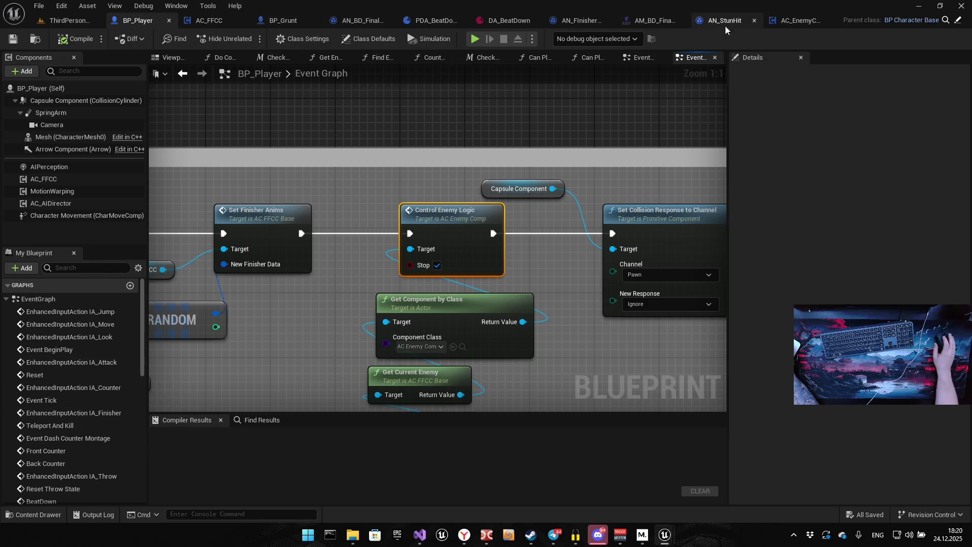
click(798, 20)
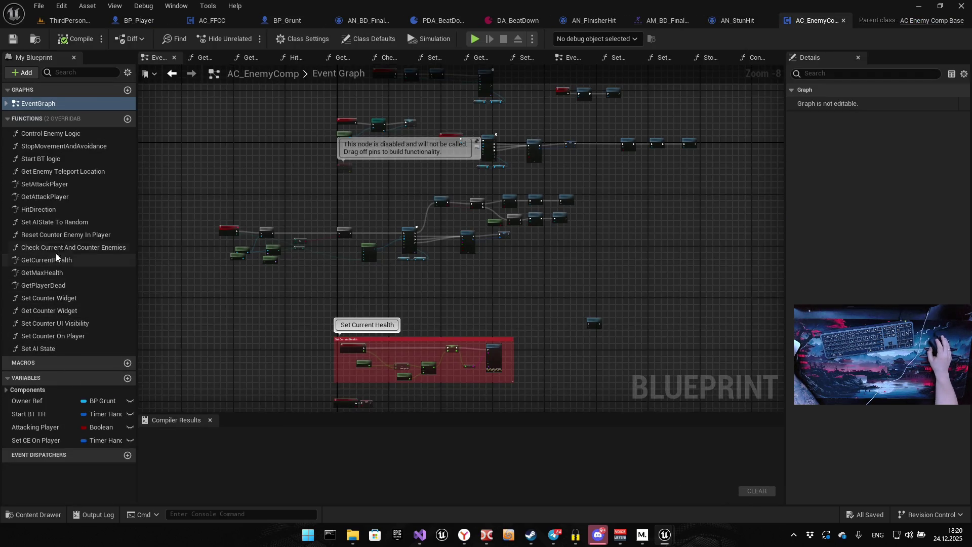
double_click(56, 158)
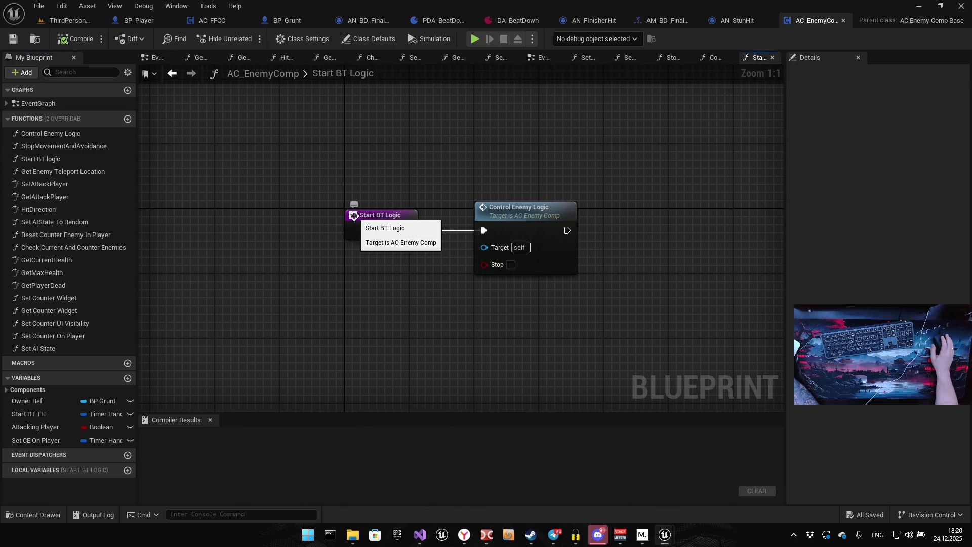
Search all blueprints for references to the Start BT Logic function
click(389, 214)
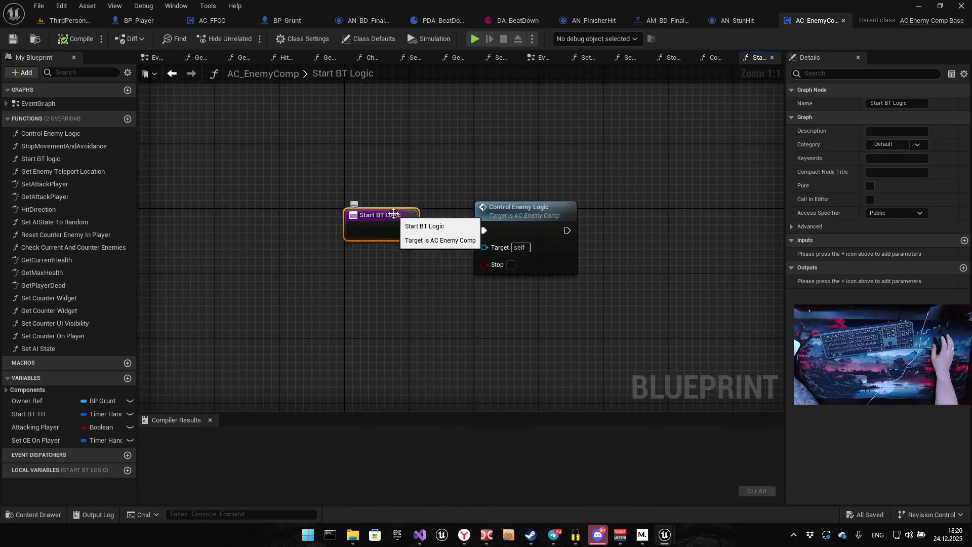
right_click(395, 217)
mouse_move(452, 324)
click(525, 345)
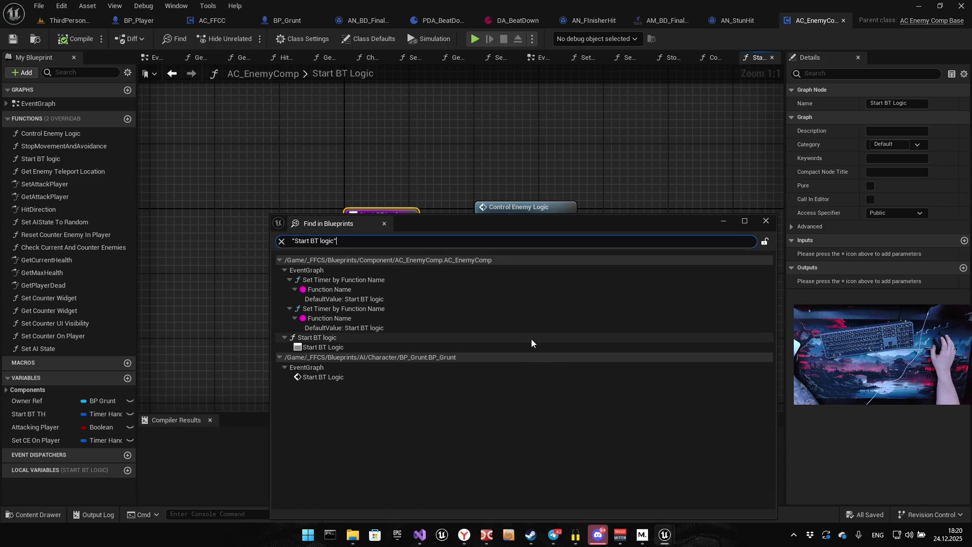
Step through the Start BT Logic results, ending on its call in BP_Grunt
click(405, 280)
double_click(406, 279)
mouse_move(447, 221)
mouse_down()
mouse_move(675, 290)
mouse_move(725, 183)
mouse_up()
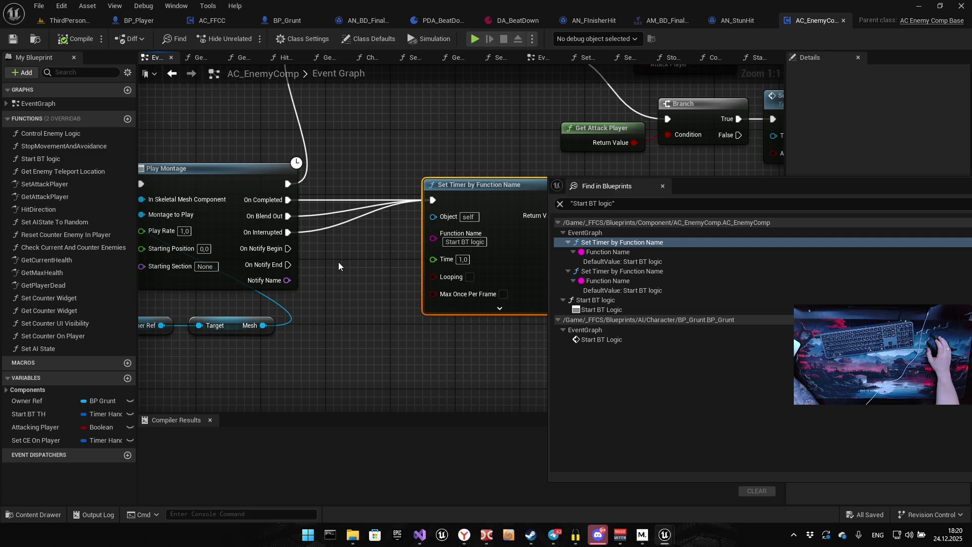
click(621, 262)
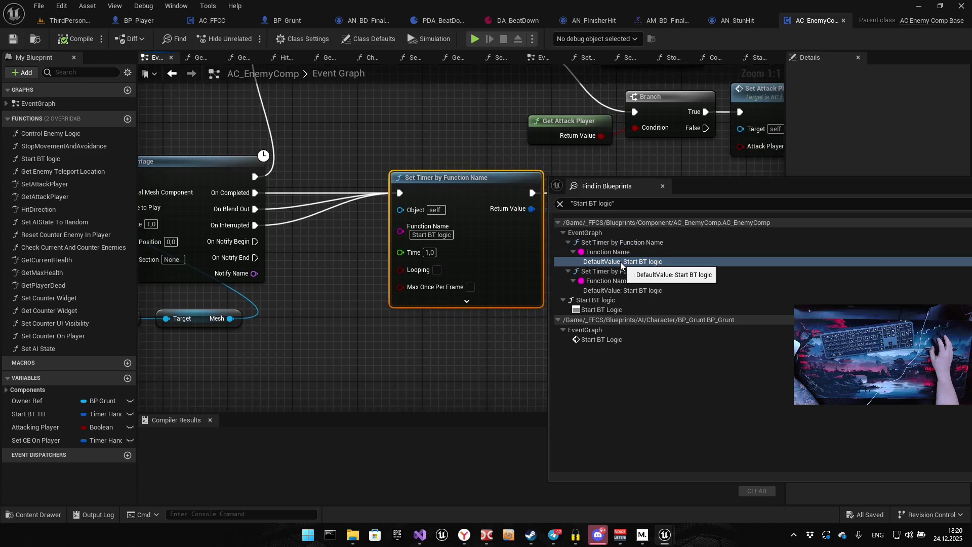
click(616, 288)
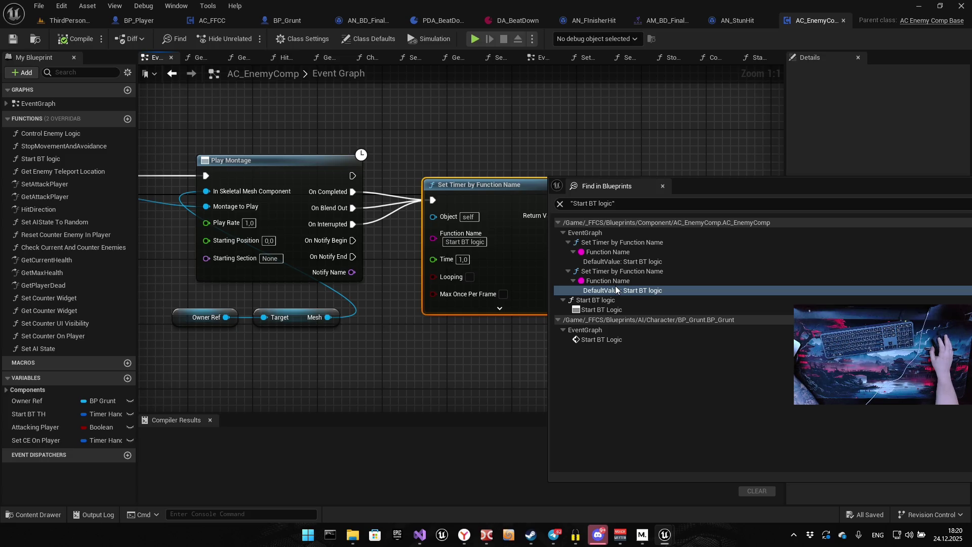
click(606, 310)
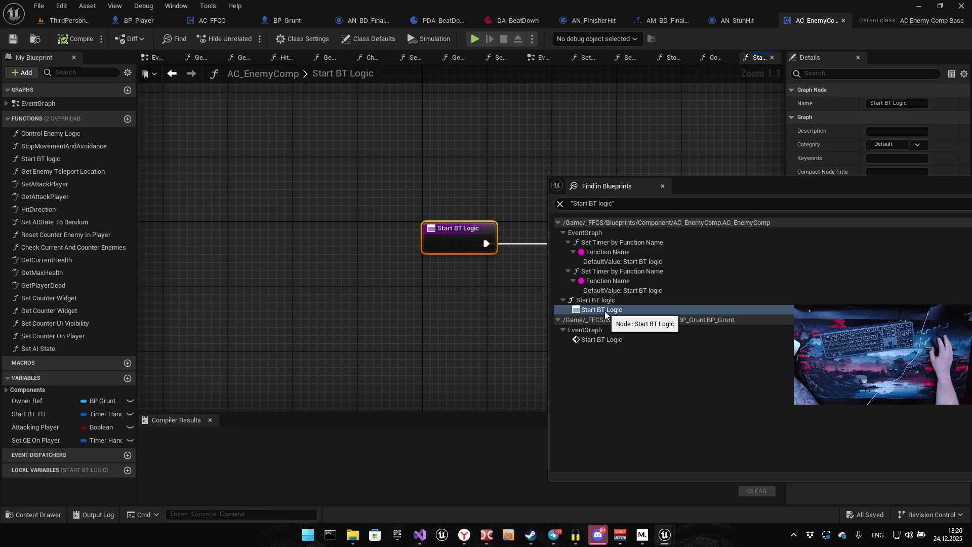
click(627, 291)
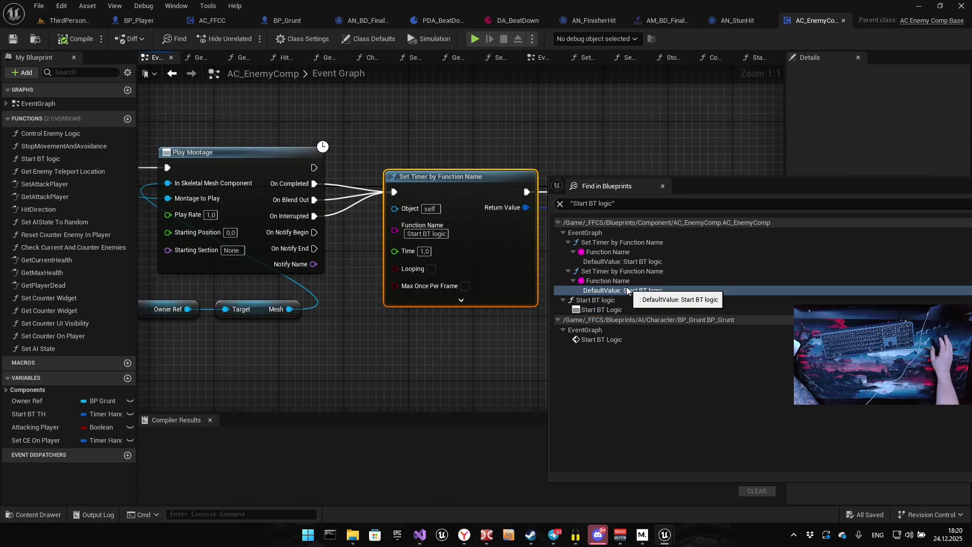
click(587, 340)
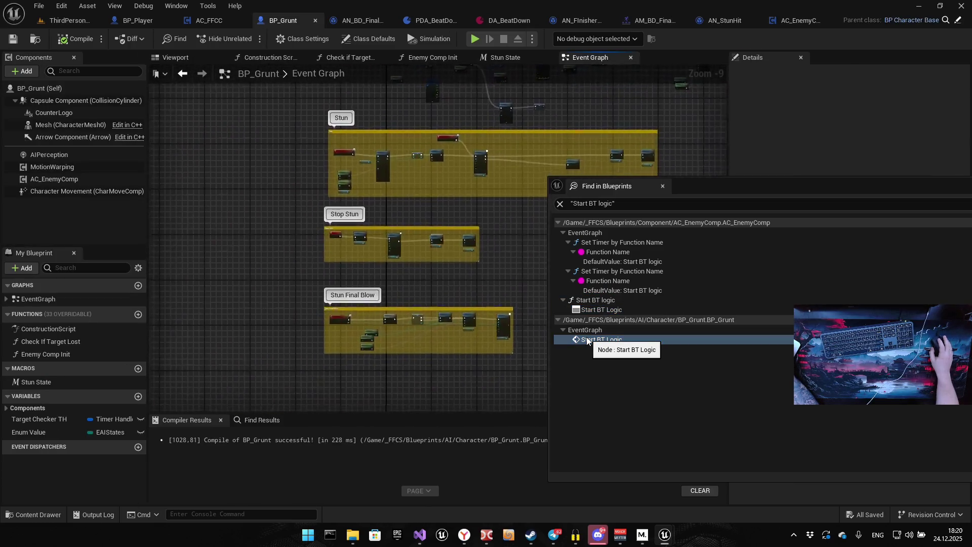
Stretch BP_Grunt's yellow comment to include Set AI State, then close Find in Blueprints
scroll(428, 275, down, 3)
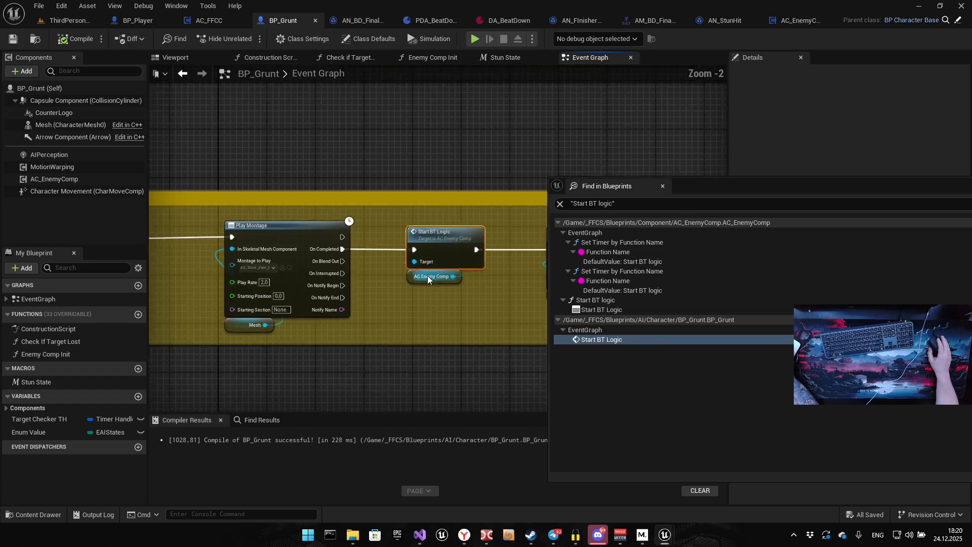
drag(454, 341, 310, 336)
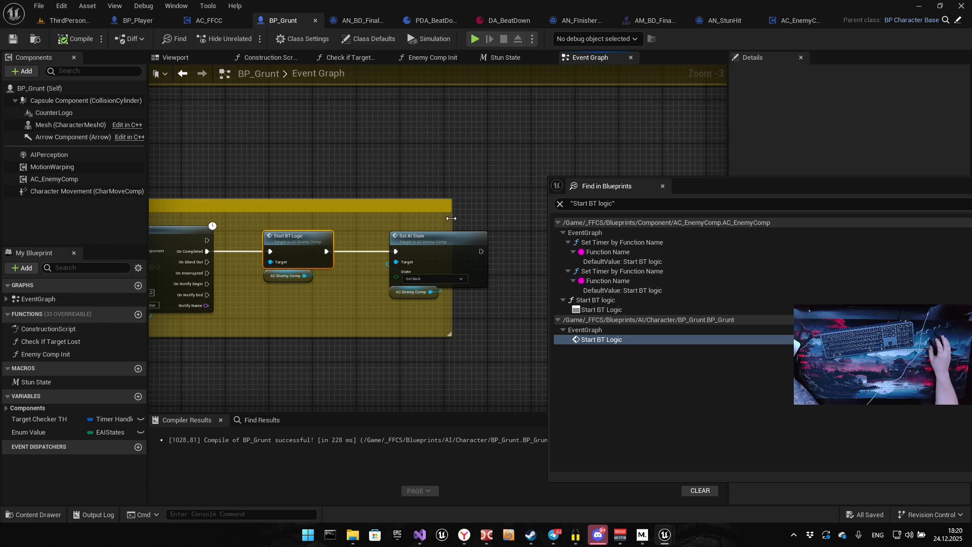
drag(451, 218, 517, 217)
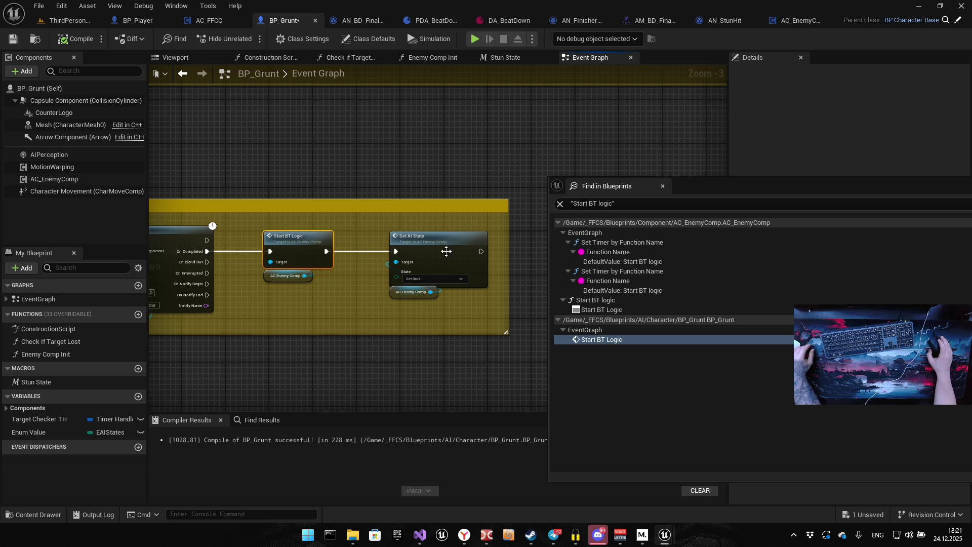
drag(772, 189, 397, 225)
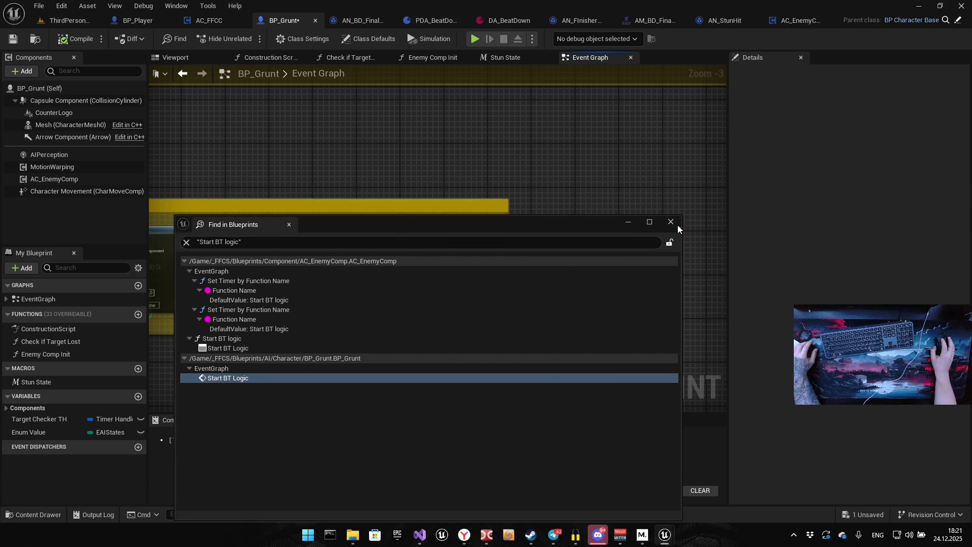
click(671, 223)
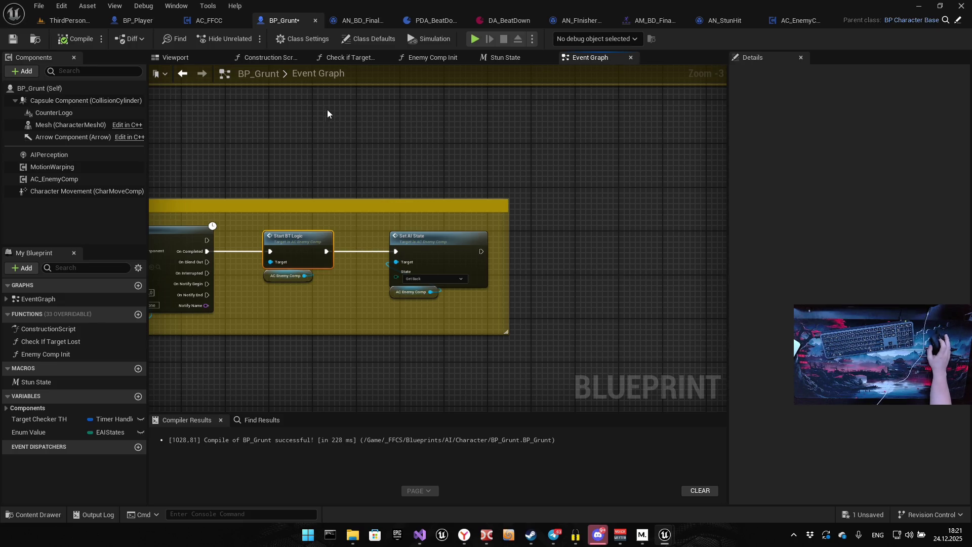
From the BP_Player tab, use File > Save All, then close the Unreal Editor
scroll(421, 165, down, 5)
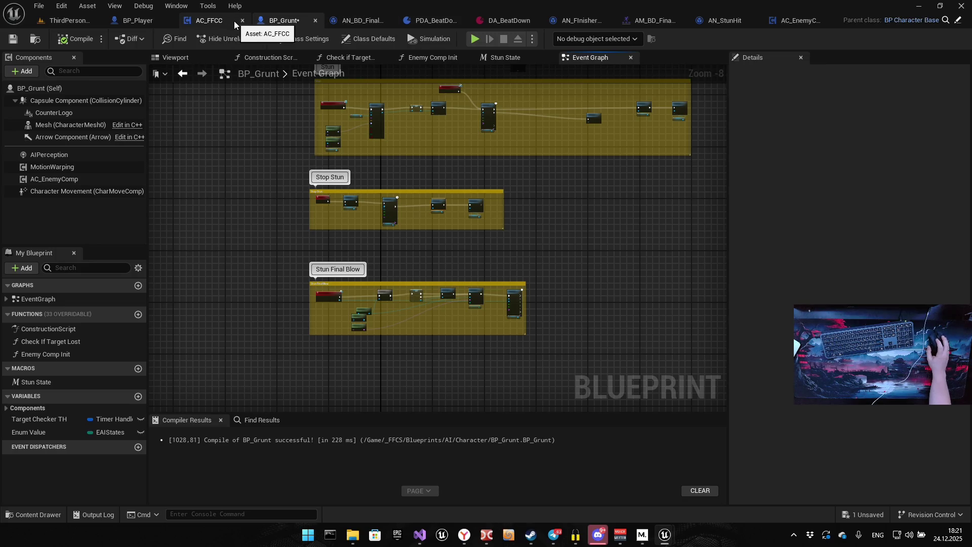
click(143, 19)
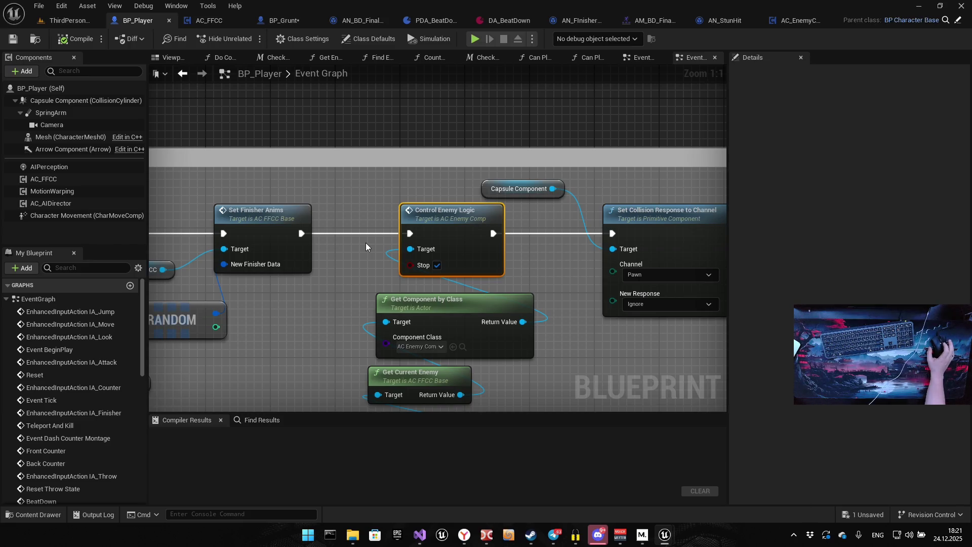
click(38, 6)
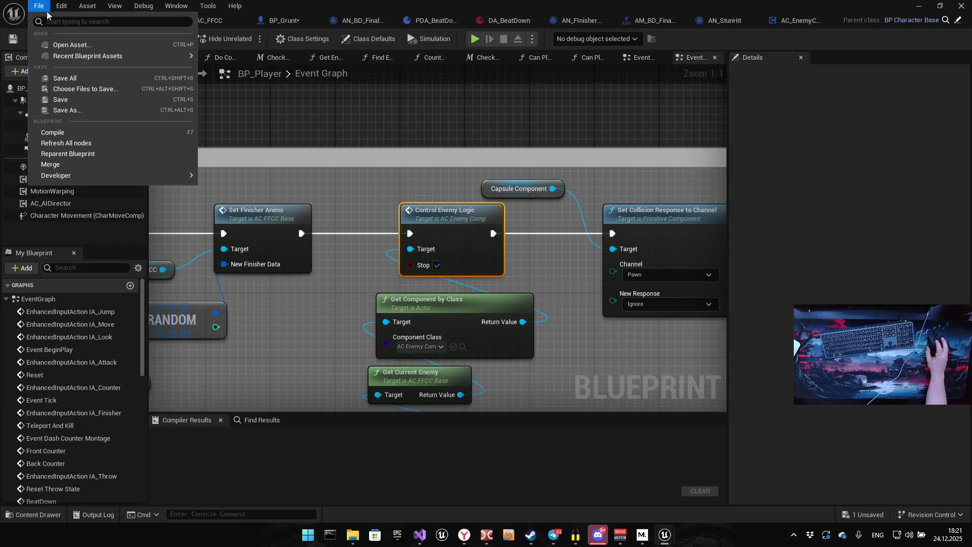
click(54, 77)
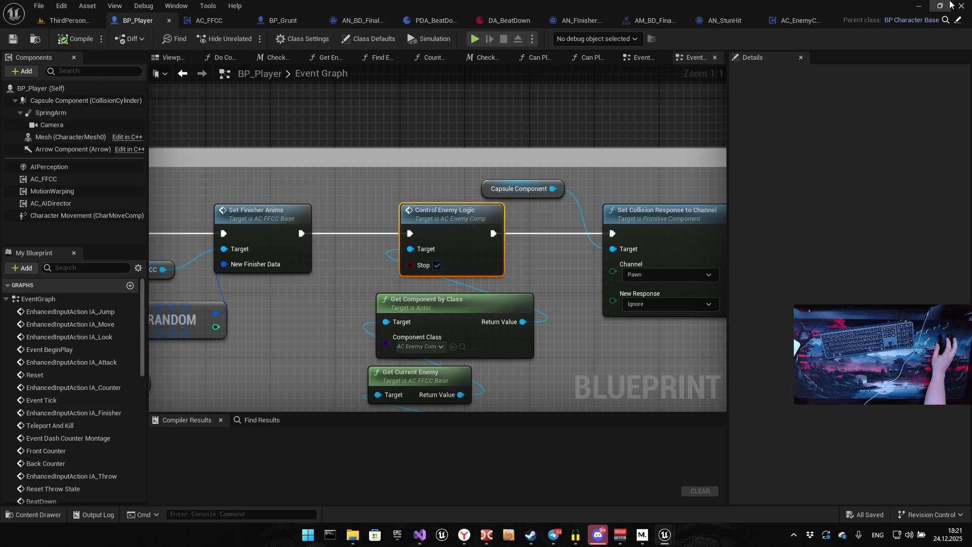
click(962, 5)
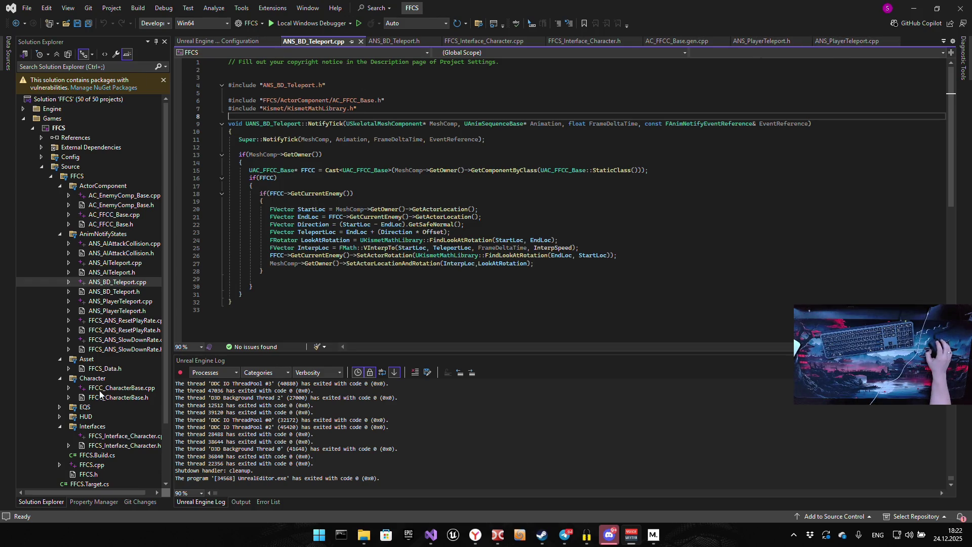
Add ExitStun after Stun in FFCS_Data.h's EAIStates enum, then save and build the project
double_click(110, 369)
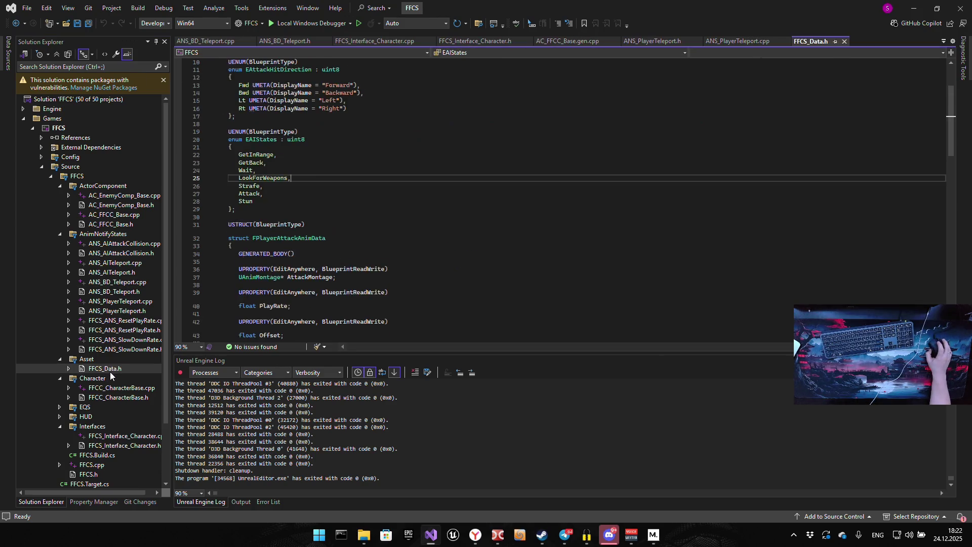
click(273, 201)
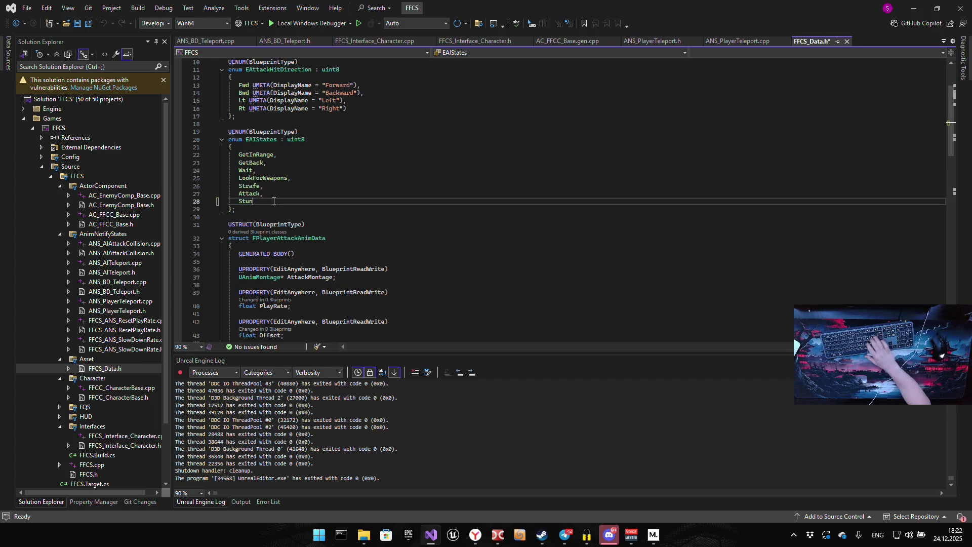
text(,)
key(Return)
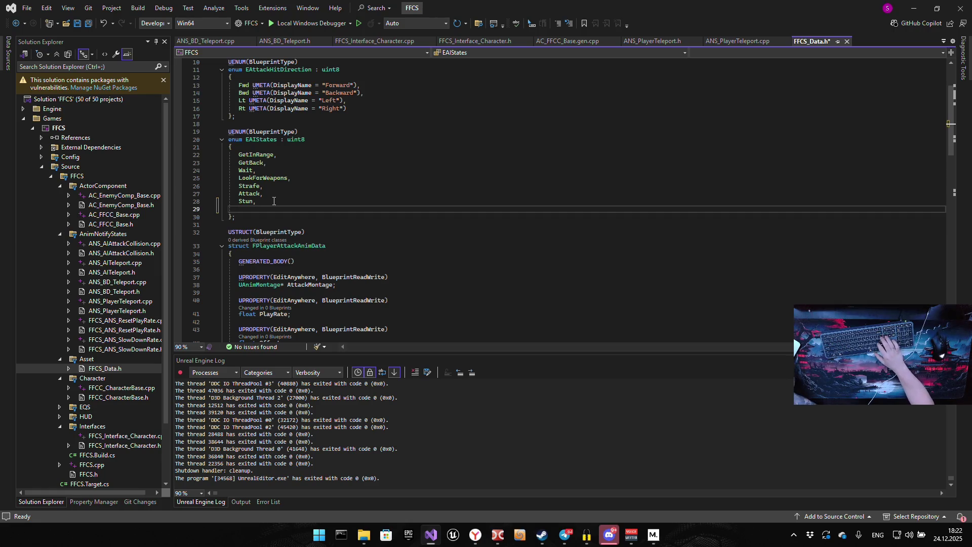
text(ExitS)
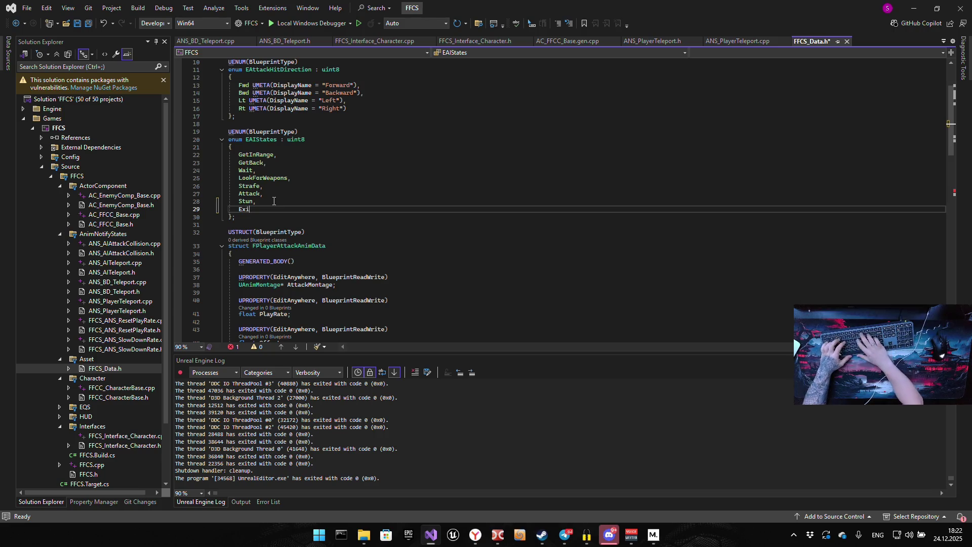
text(tun)
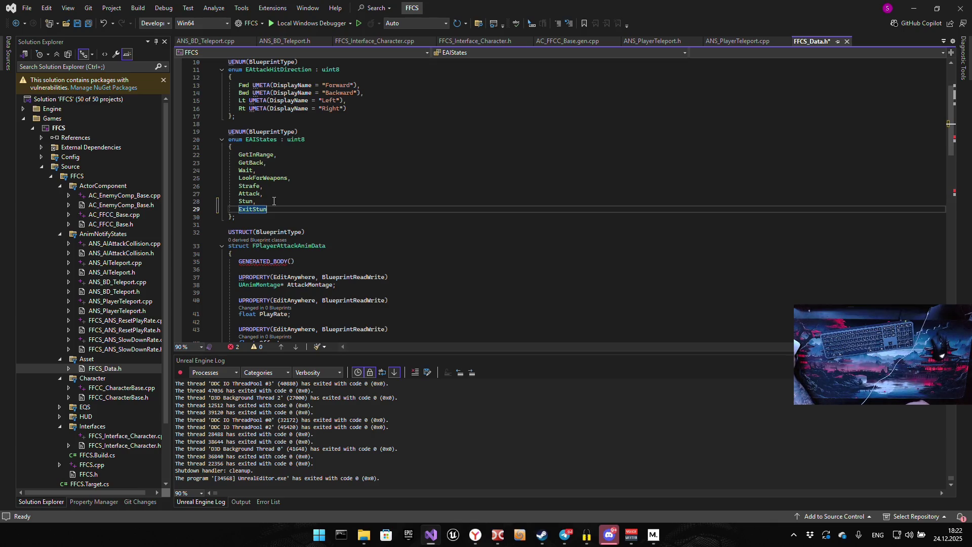
click(355, 190)
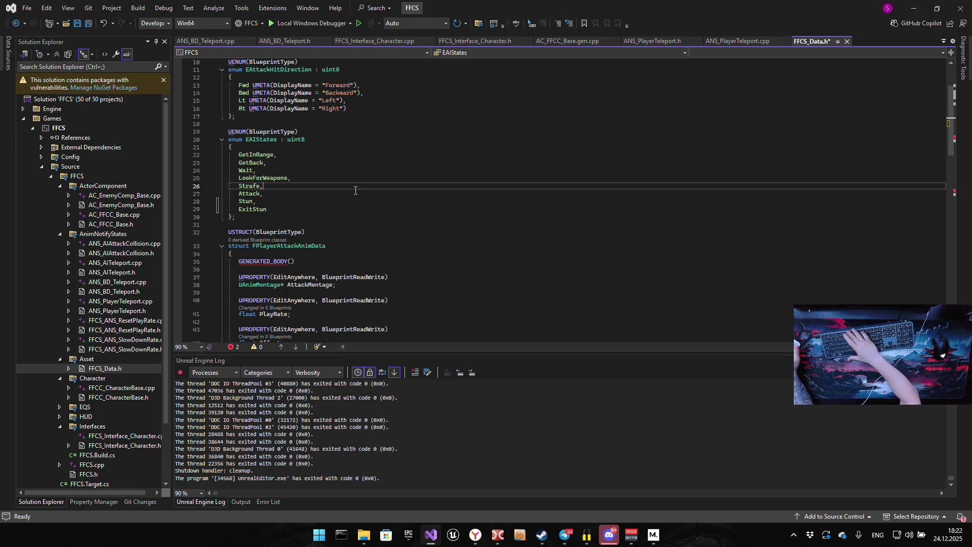
key(ctrl+shift+b)
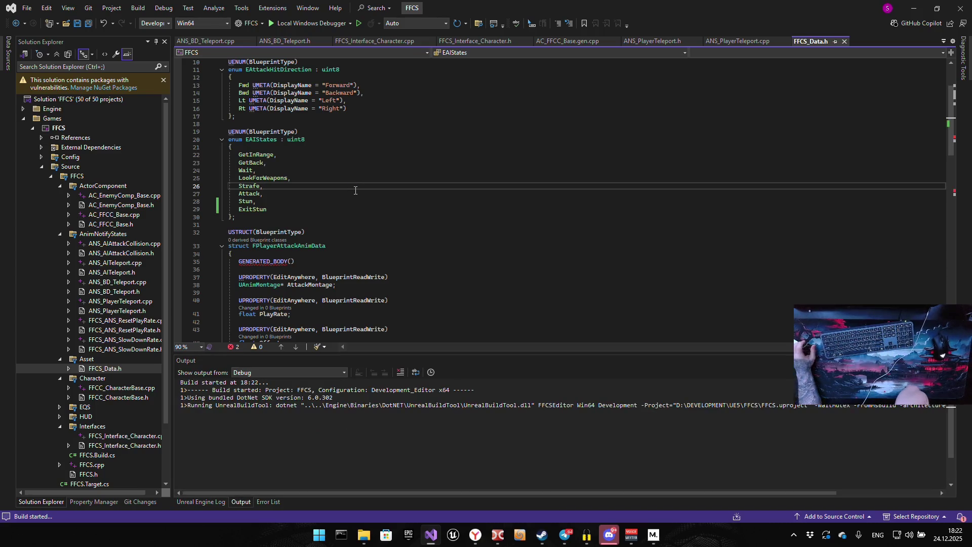
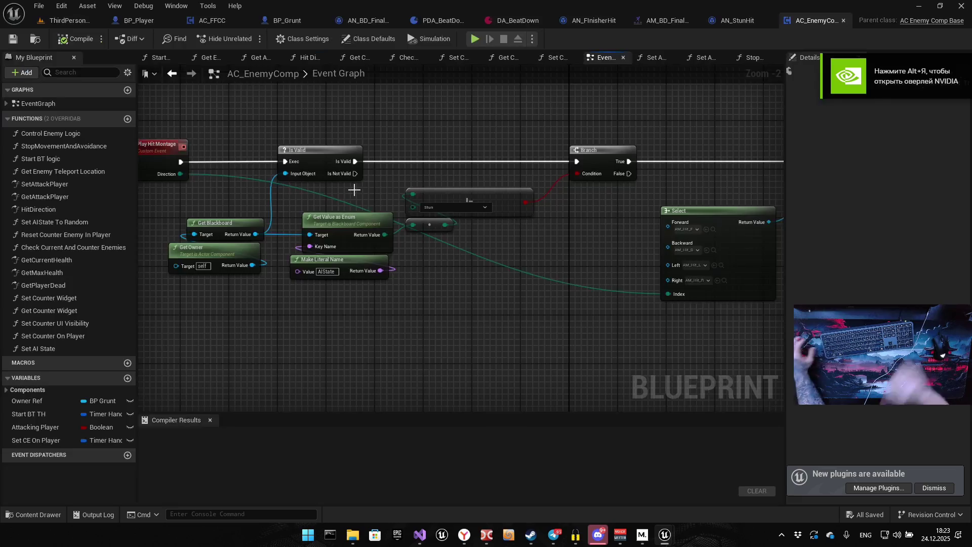
Read the combined size of all 35 UE5 project folders (75.2 GB), then deselect them
click(353, 535)
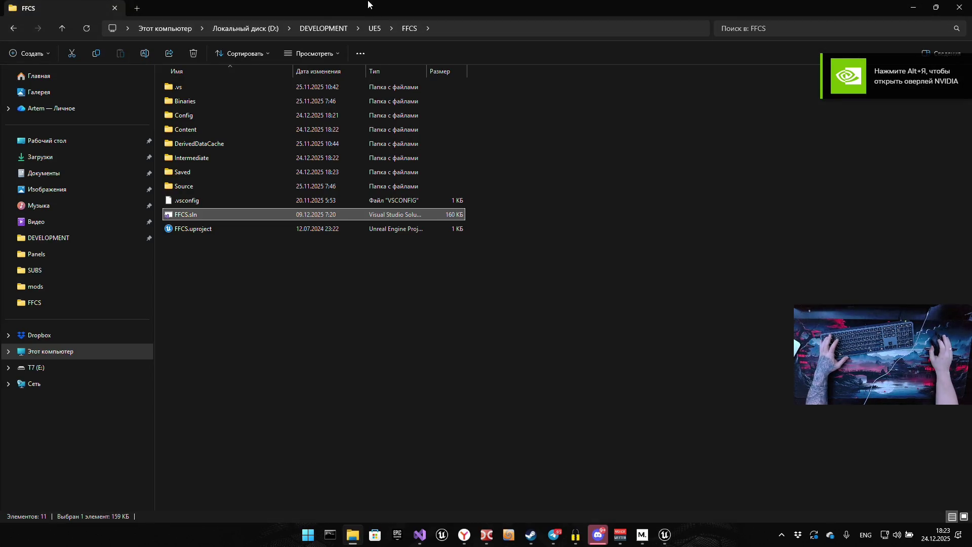
key(alt+Up)
key(ctrl+a)
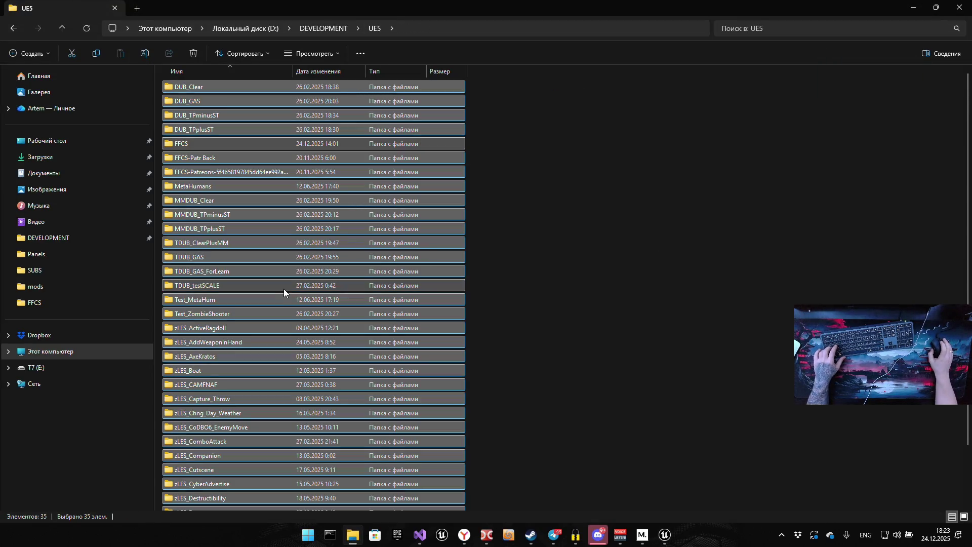
right_click(283, 289)
click(324, 386)
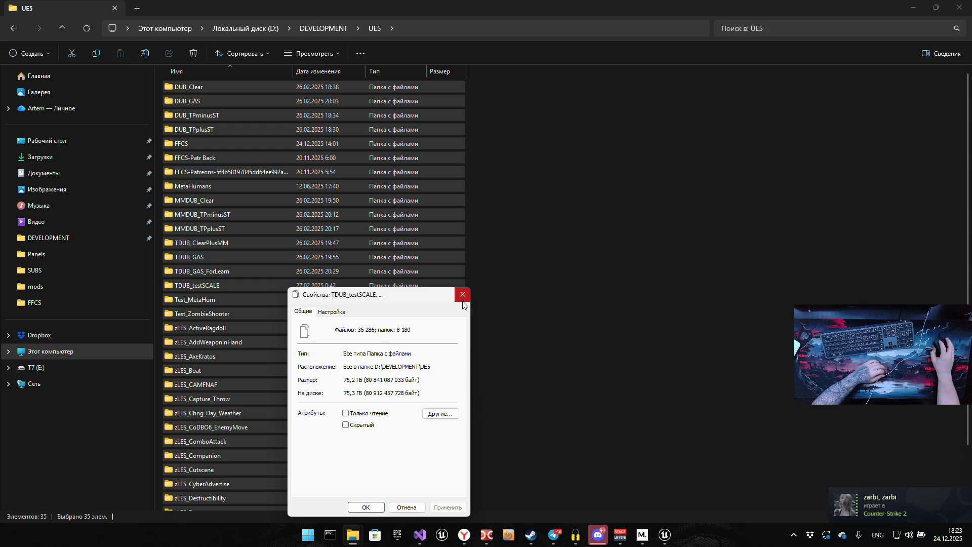
key(Escape)
click(661, 476)
Return to Unreal and pan BP_Grunt's Event Graph across the Stun, Stop Stun and Stun Final Blow groups
mouse_move(665, 534)
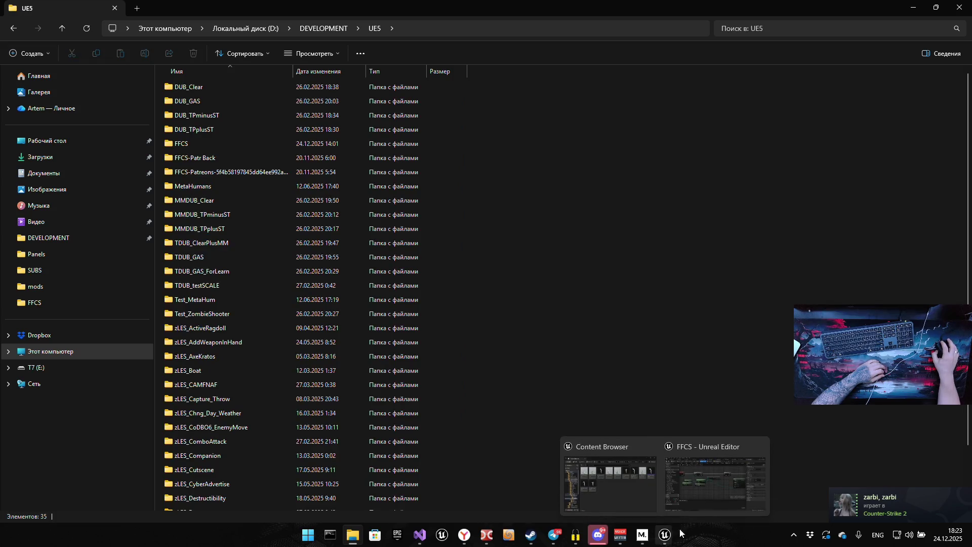
click(651, 446)
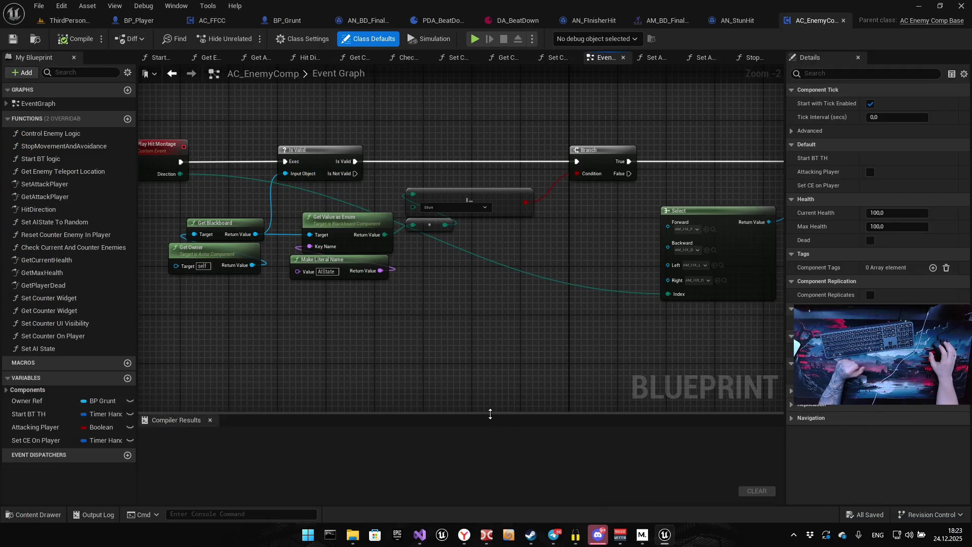
mouse_move(400, 272)
mouse_down()
mouse_move(394, 313)
mouse_move(476, 314)
mouse_up()
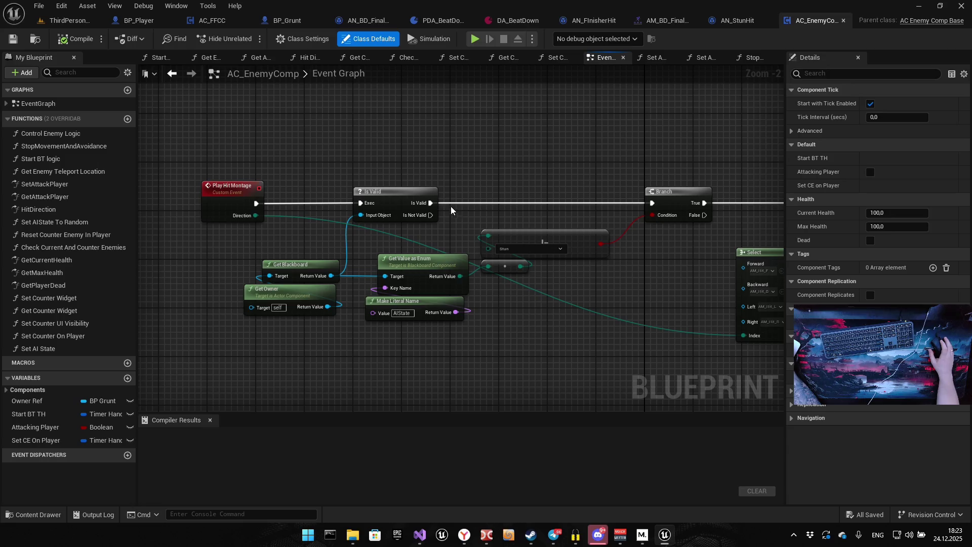
click(284, 21)
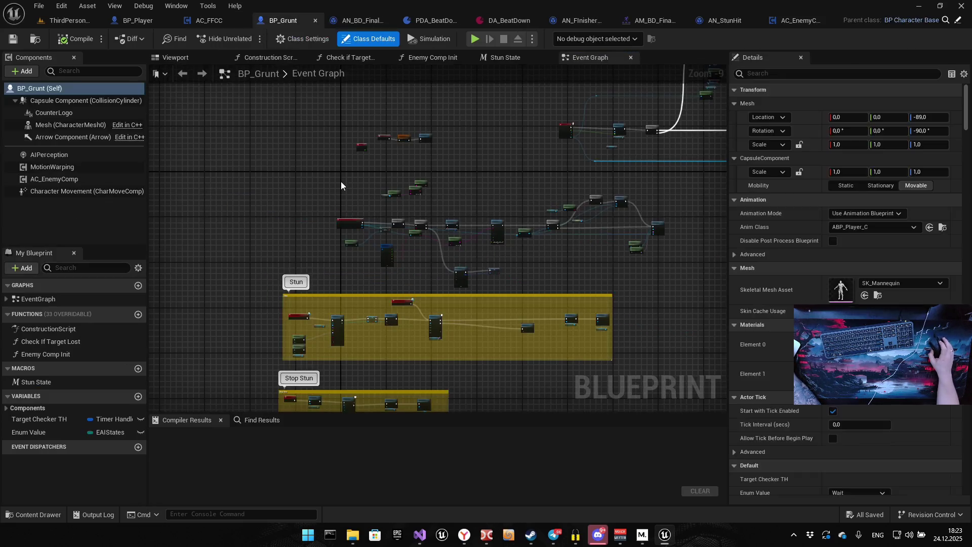
drag(300, 262, 323, 213)
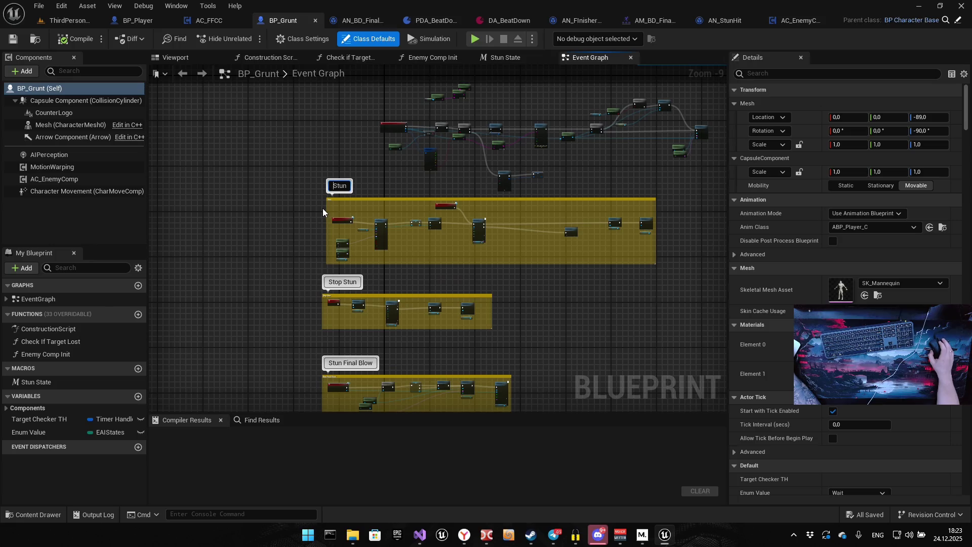
scroll(331, 248, up, 3)
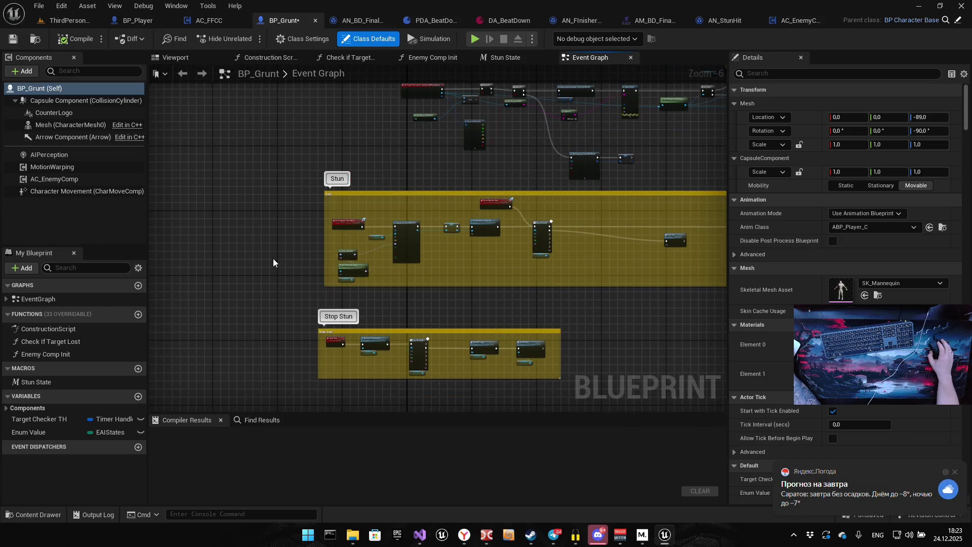
drag(404, 150, 228, 335)
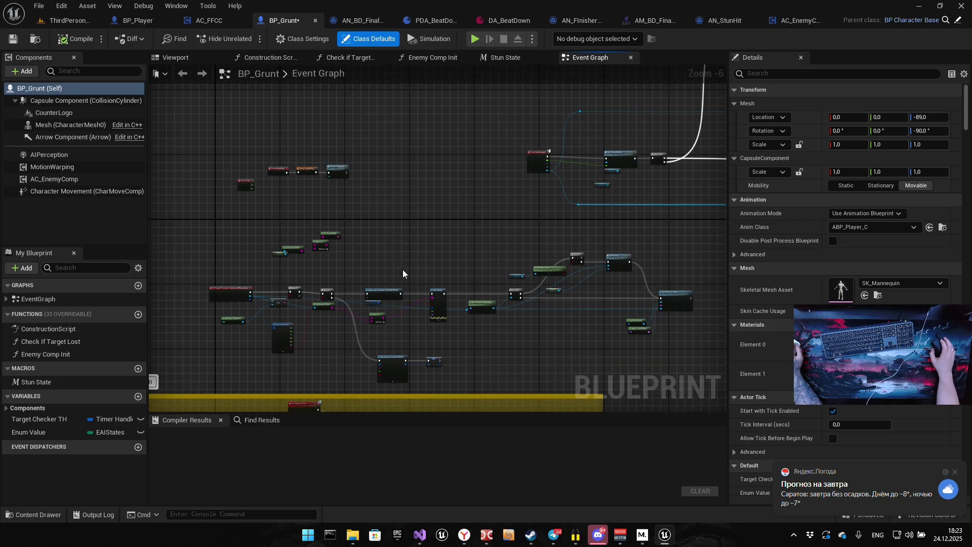
scroll(366, 267, up, 3)
mouse_move(491, 248)
mouse_down()
mouse_move(366, 245)
mouse_move(359, 256)
mouse_up()
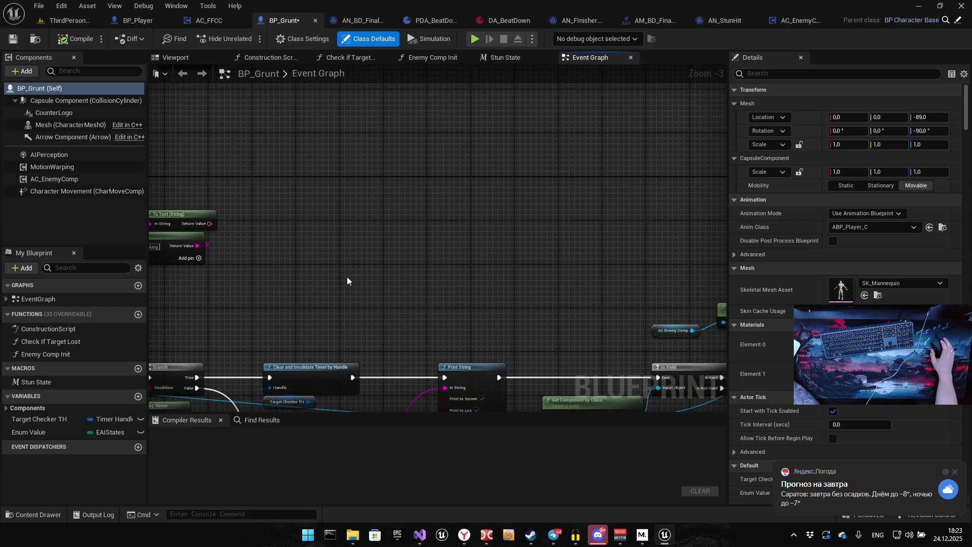
click(33, 383)
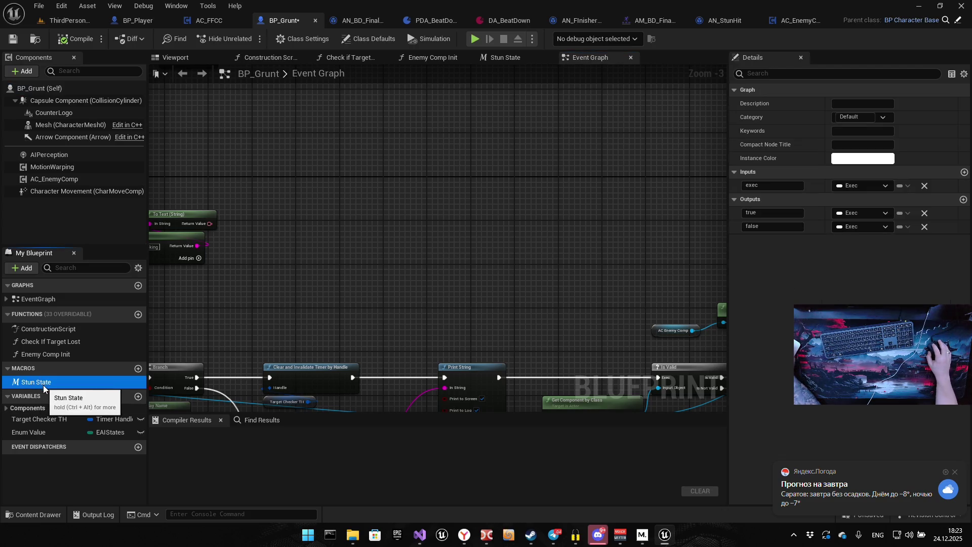
Open the Stun State macro and rename it to 'Not Stun State'
double_click(50, 385)
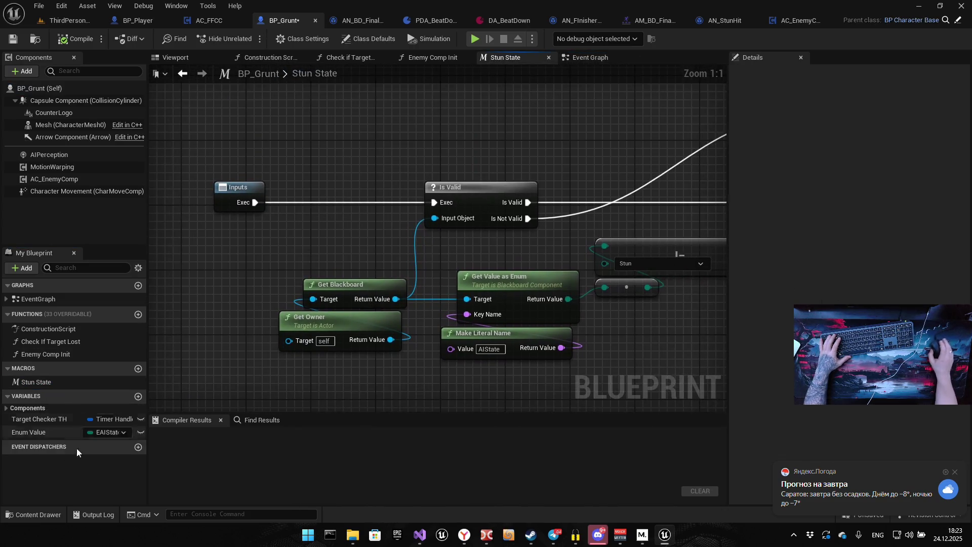
click(35, 385)
key(Home)
text(Not)
key(Return)
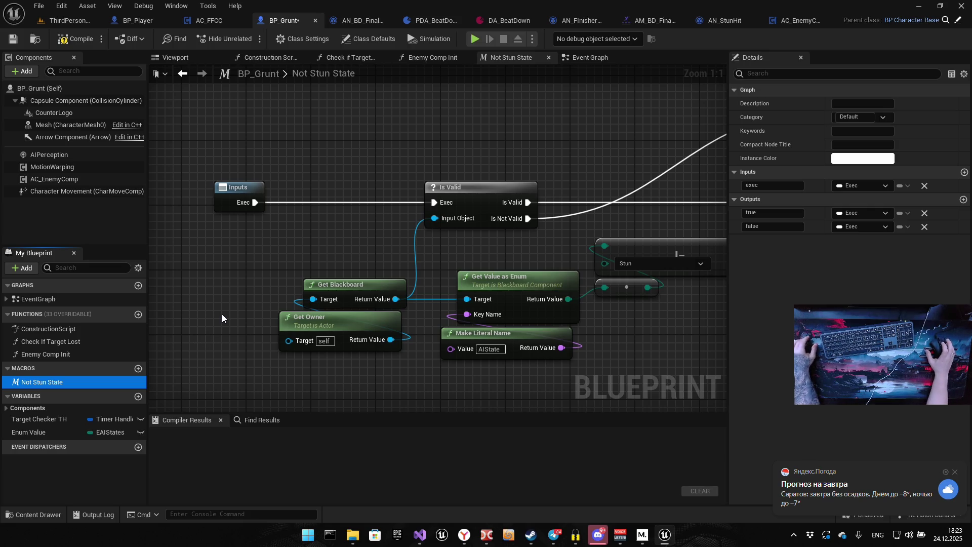
Review the macro's Is Valid and Branch nodes, then compile BP_Grunt successfully
drag(506, 229, 391, 278)
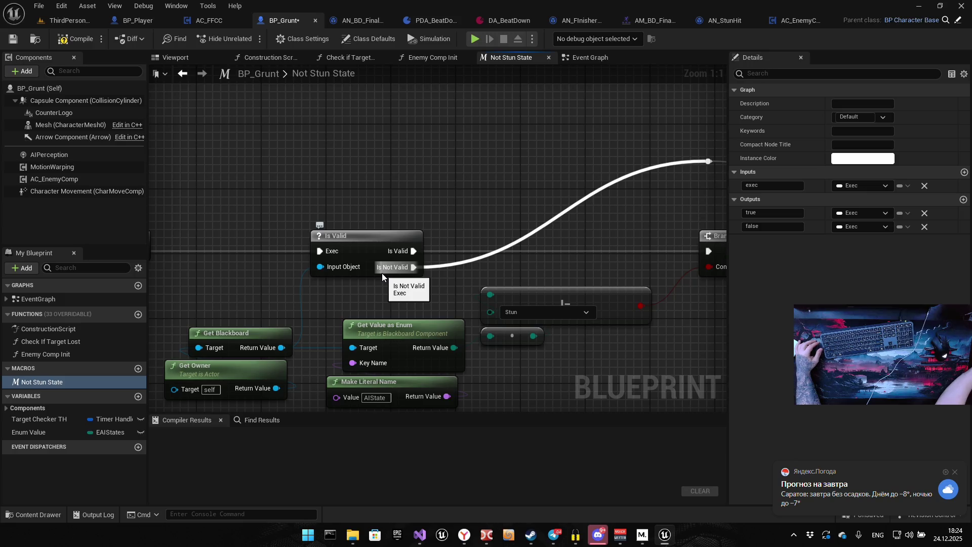
drag(428, 165, 381, 181)
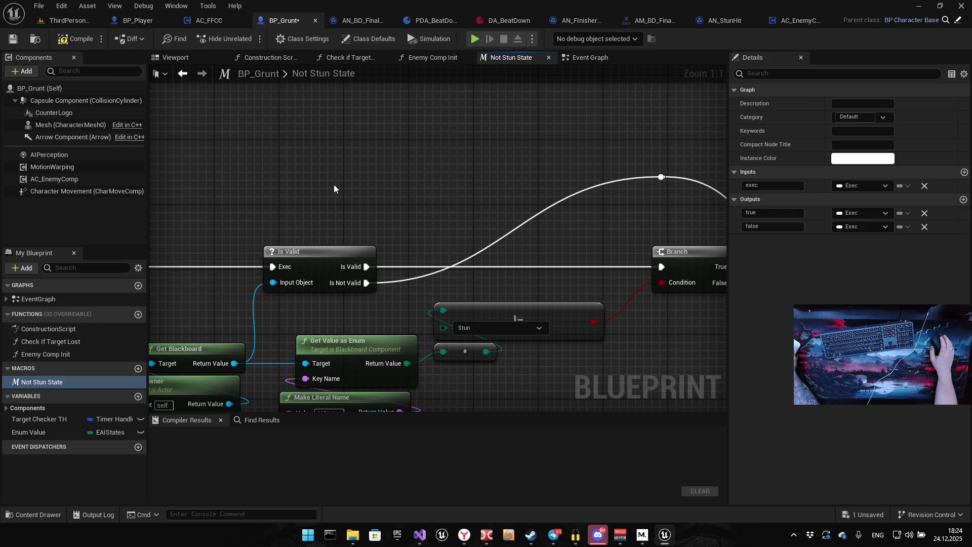
scroll(390, 208, down, 6)
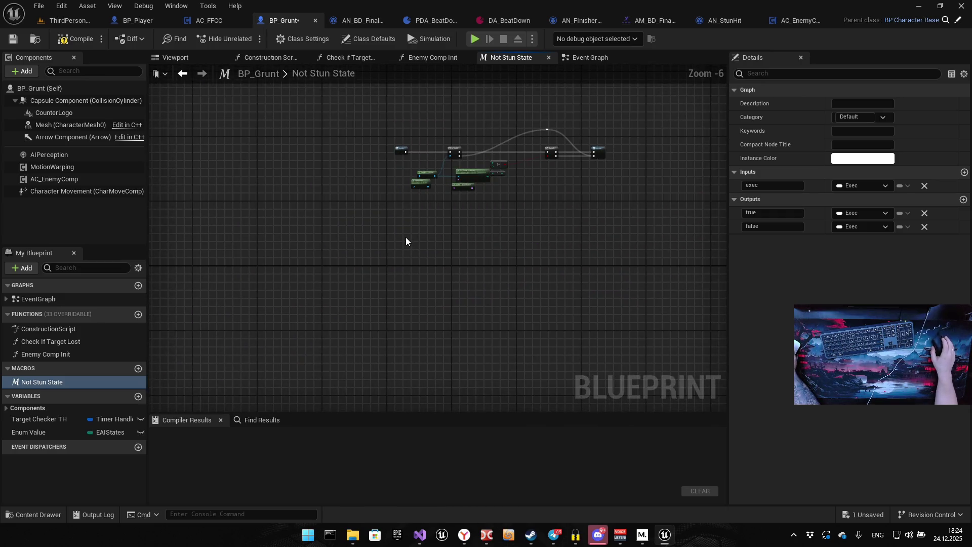
click(74, 39)
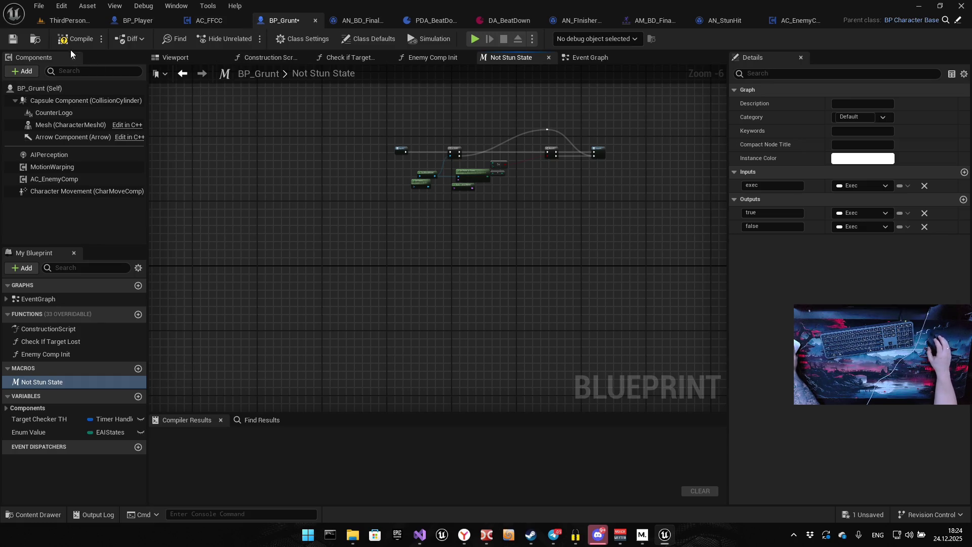
scroll(361, 209, up, 6)
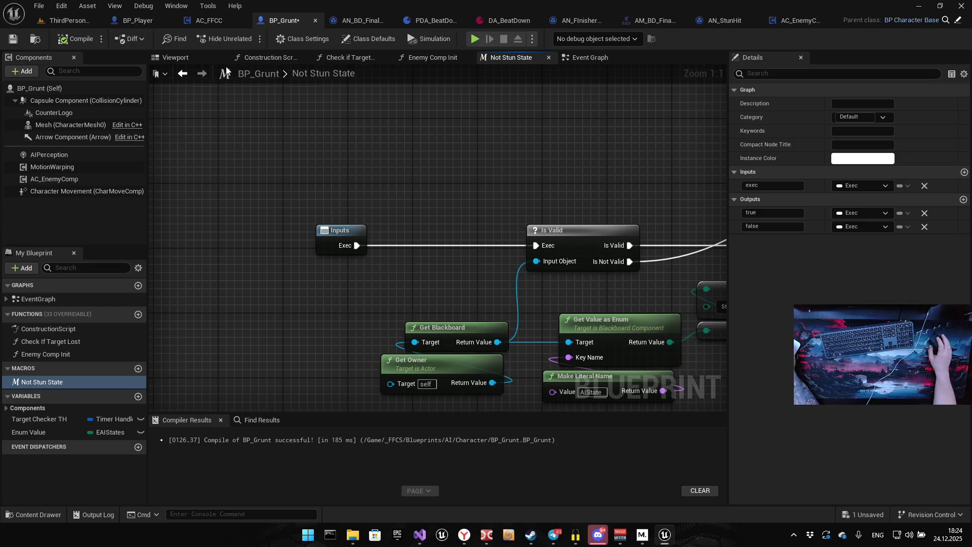
Pan the Event Graph to Play Montage, Start BT Logic, Set AI State and the effect-spawning nodes
click(575, 57)
mouse_move(325, 238)
mouse_down()
mouse_move(336, 223)
mouse_move(451, 201)
mouse_up()
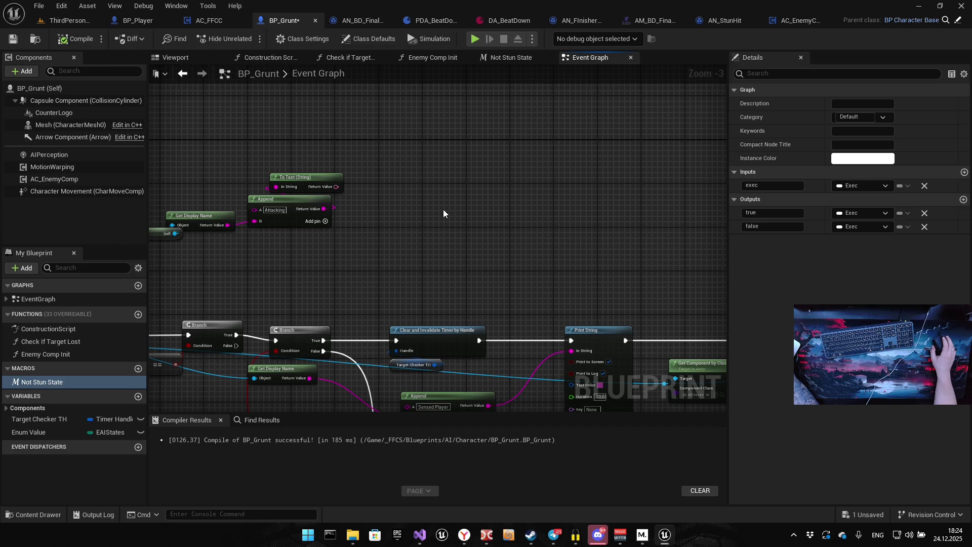
scroll(436, 212, down, 6)
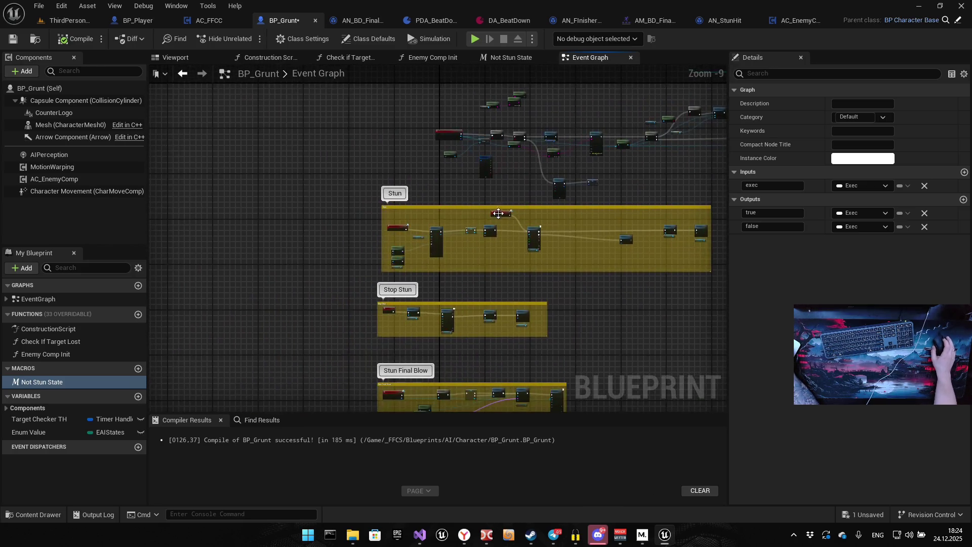
scroll(489, 271, up, 2)
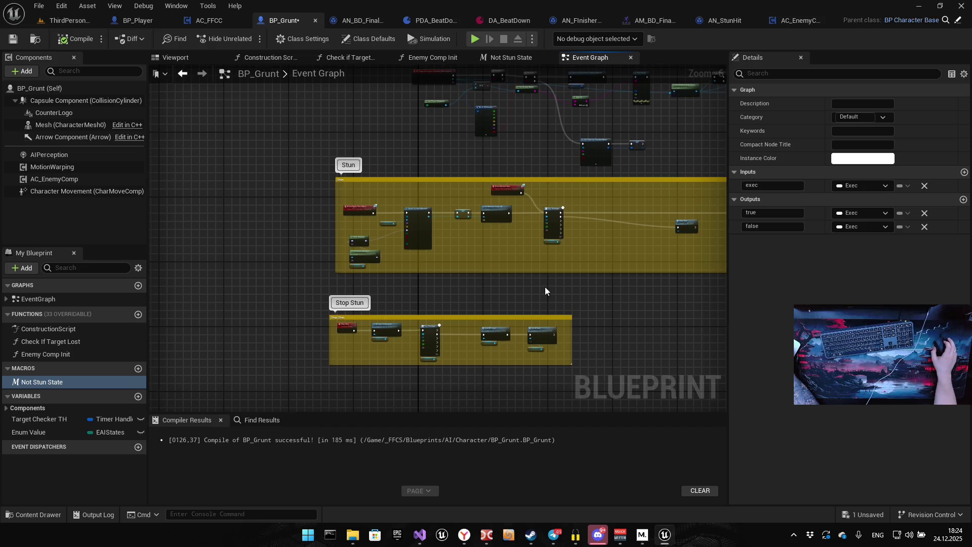
scroll(526, 288, up, 4)
drag(515, 294, 502, 242)
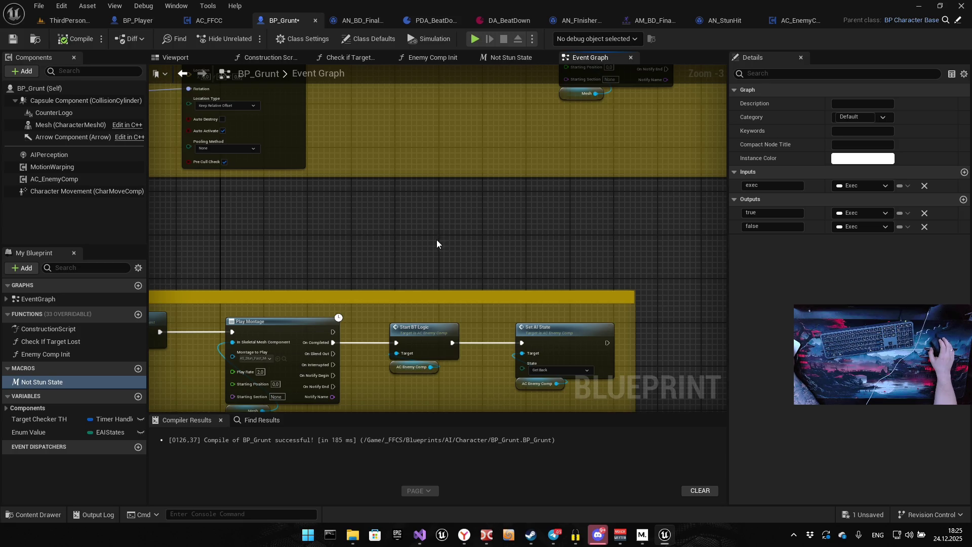
mouse_move(405, 182)
mouse_down()
mouse_move(474, 369)
mouse_move(554, 274)
mouse_up()
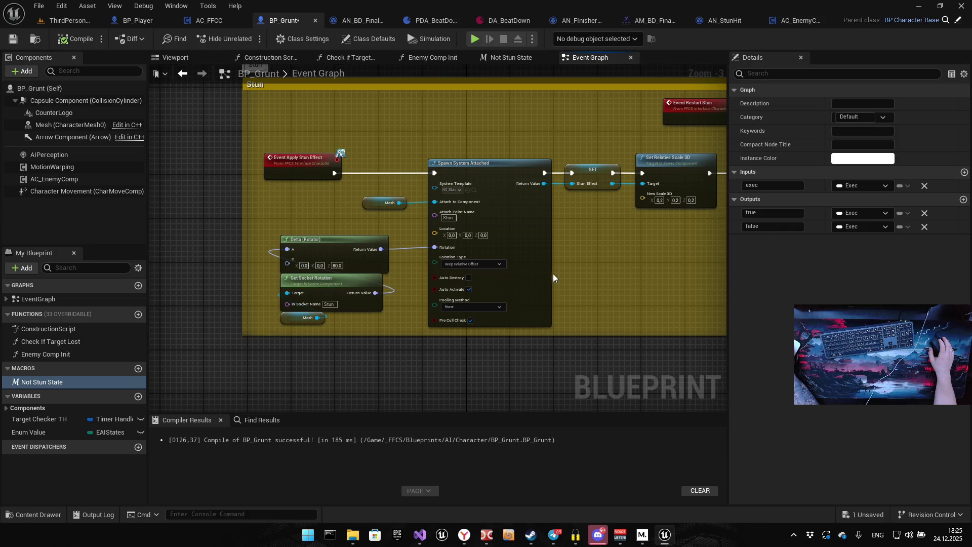
Stretch the Stun comment left, shift Event Apply Stun Effect left, and drag in Stun Effect
click(6, 408)
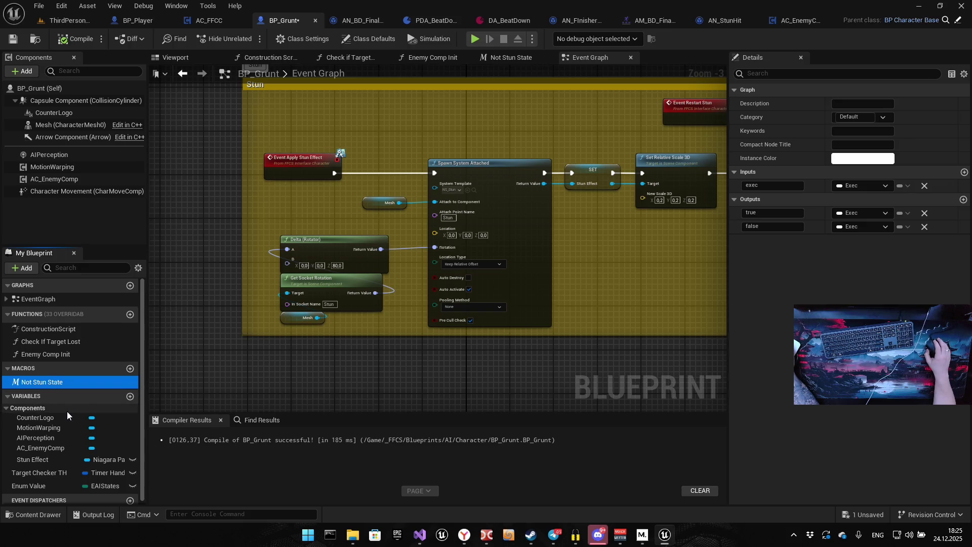
mouse_move(349, 251)
mouse_down()
mouse_move(321, 275)
mouse_move(354, 291)
mouse_move(314, 292)
mouse_move(408, 259)
mouse_up()
drag(295, 210, 56, 208)
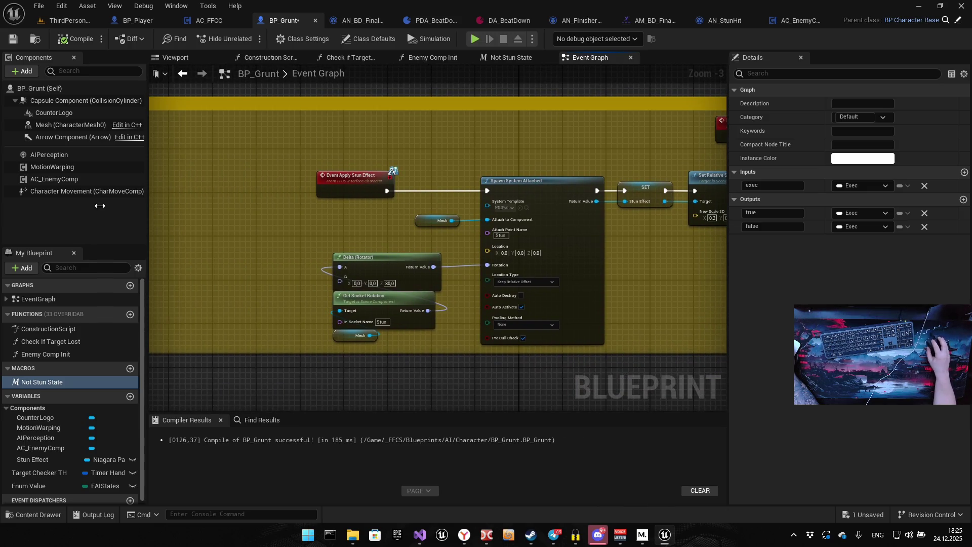
mouse_move(342, 172)
mouse_down()
mouse_move(600, 162)
mouse_move(423, 149)
mouse_move(399, 160)
mouse_up()
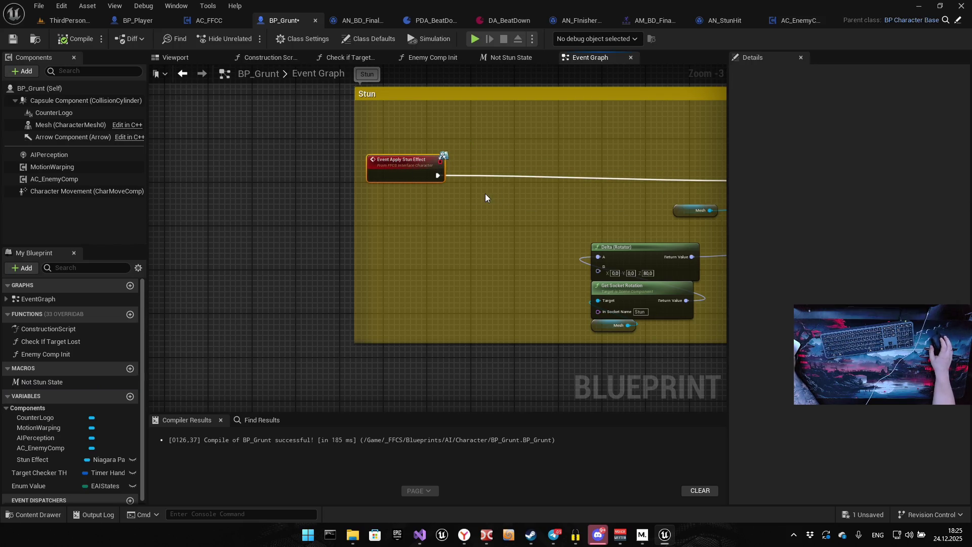
mouse_move(32, 459)
mouse_down()
mouse_move(456, 228)
mouse_move(471, 180)
mouse_up()
Place a Stun Effect getter, convert it to a Validated Get, and wire it after the event
click(480, 197)
scroll(502, 225, up, 2)
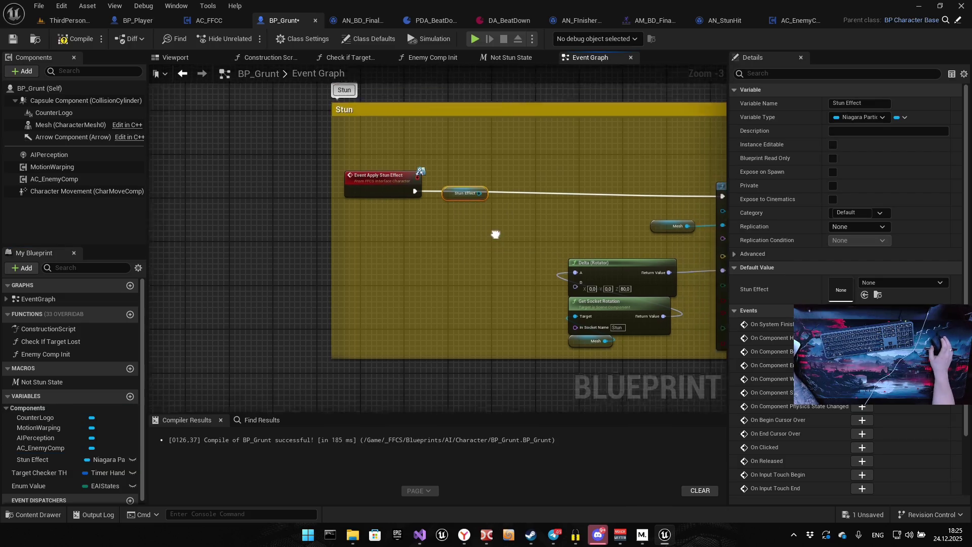
scroll(527, 254, up, 1)
drag(378, 203, 356, 251)
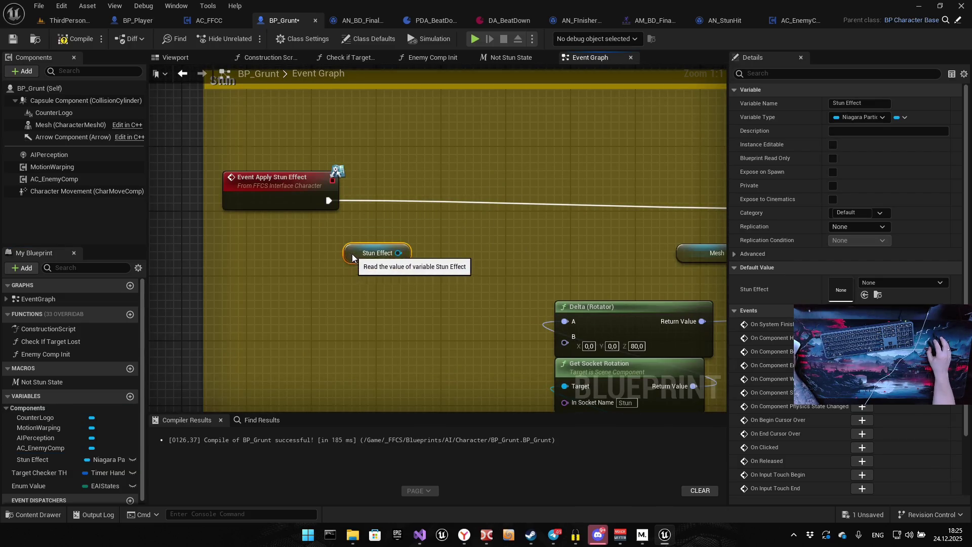
right_click(356, 253)
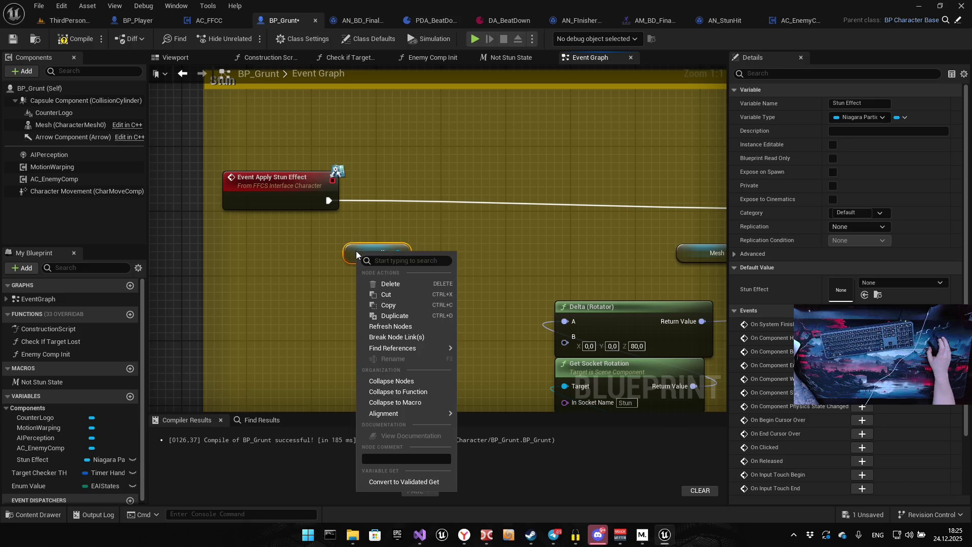
click(412, 484)
mouse_move(318, 247)
mouse_down()
mouse_move(369, 272)
mouse_move(336, 278)
mouse_move(352, 275)
mouse_move(396, 179)
mouse_move(328, 200)
mouse_up()
mouse_move(575, 231)
mouse_down()
mouse_move(286, 231)
mouse_move(348, 232)
mouse_up()
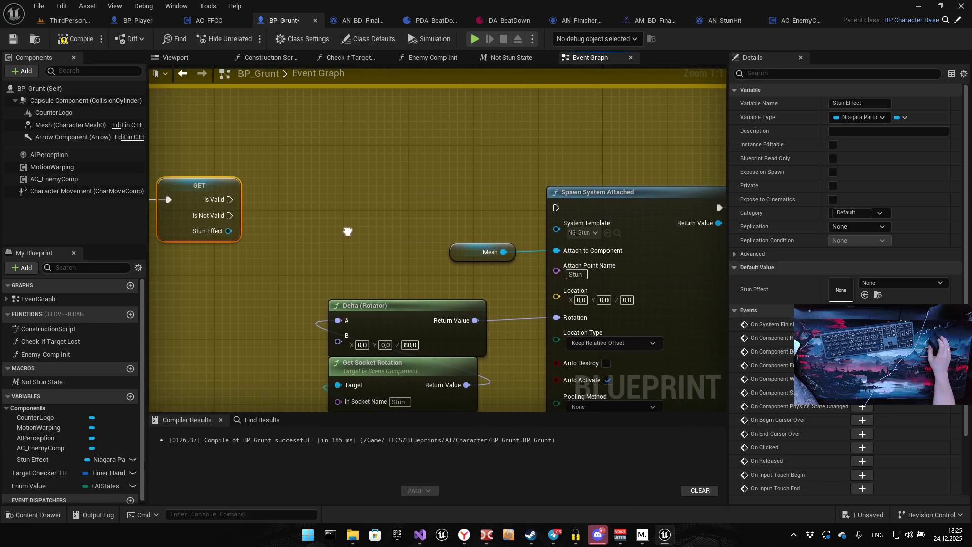
Route Is Not Valid to Spawn System Attached and Is Valid to Play Montage via a reroute point
mouse_move(230, 215)
mouse_down()
mouse_move(568, 212)
mouse_move(557, 207)
mouse_up()
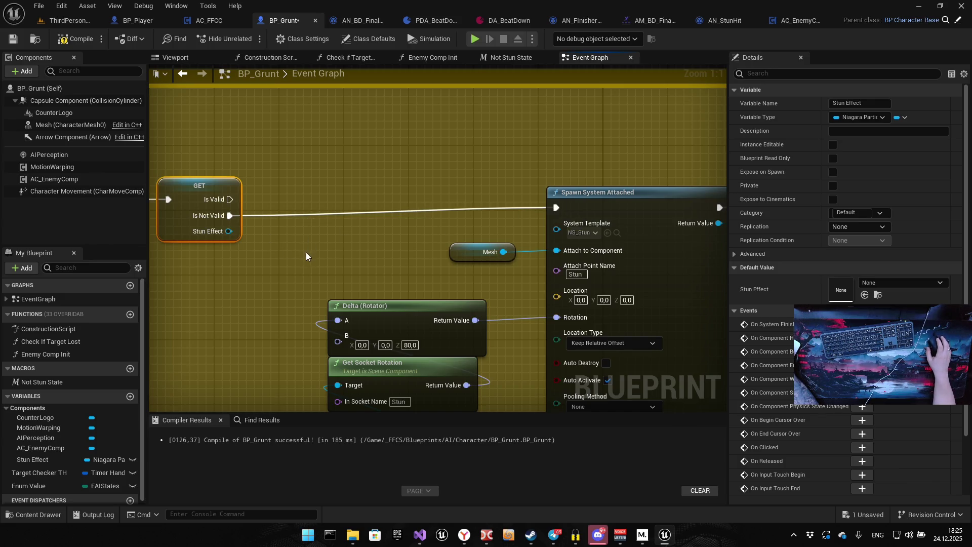
scroll(312, 226, down, 5)
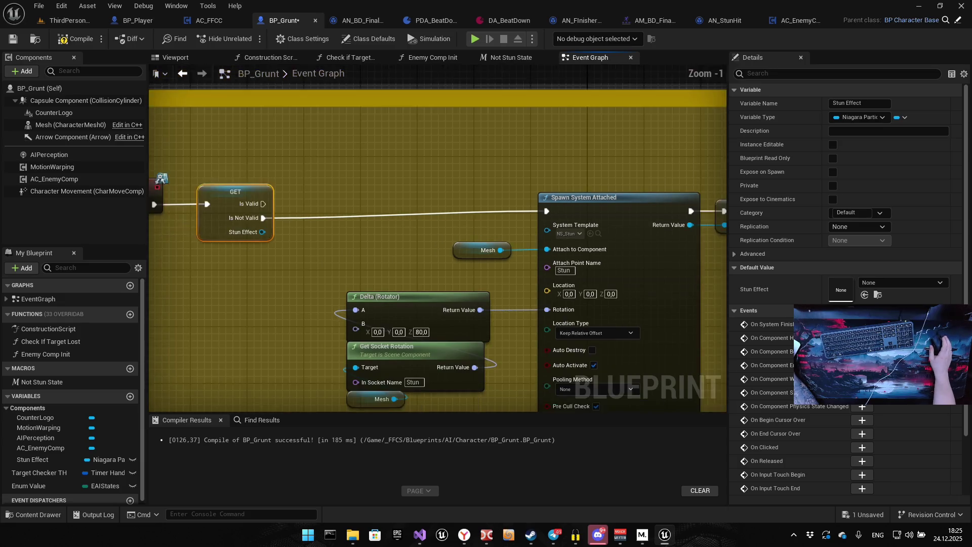
mouse_move(226, 216)
mouse_down()
mouse_move(293, 226)
mouse_move(560, 223)
mouse_move(546, 216)
mouse_up()
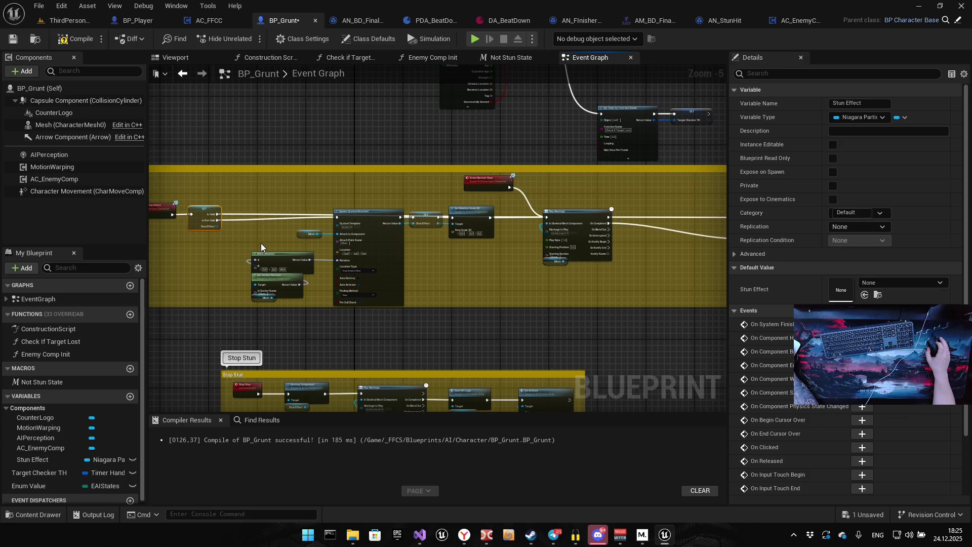
scroll(260, 243, up, 4)
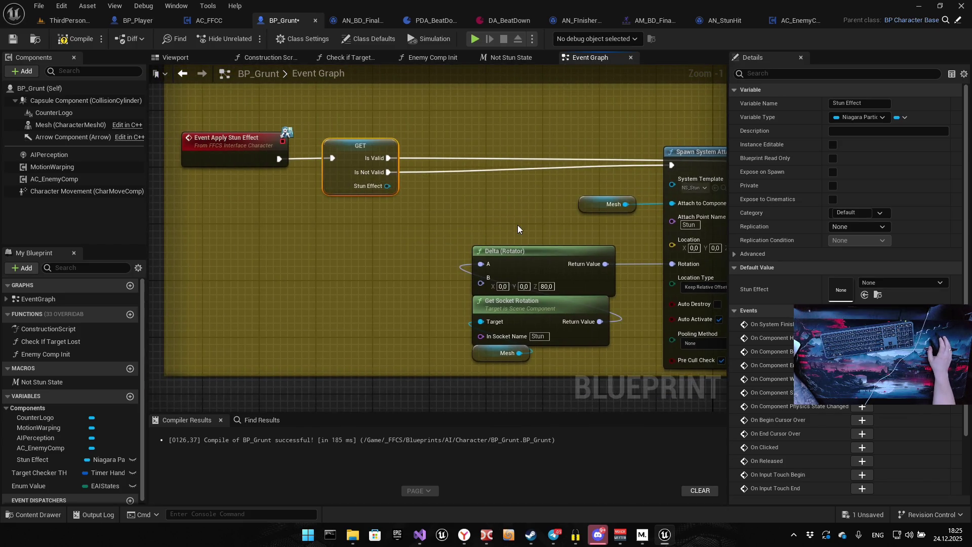
double_click(480, 157)
drag(482, 159, 614, 93)
scroll(353, 240, down, 4)
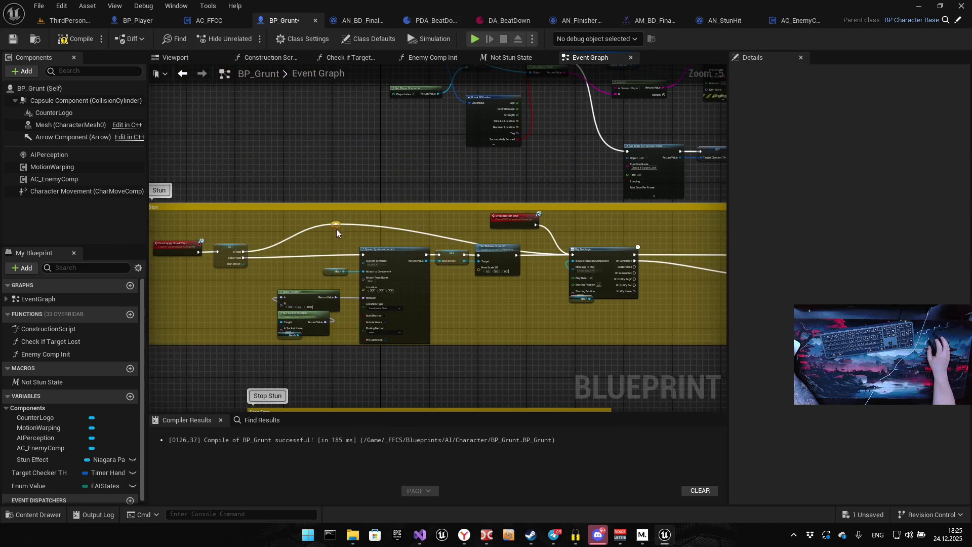
mouse_move(339, 225)
mouse_down()
mouse_move(406, 215)
mouse_move(418, 222)
mouse_move(401, 228)
mouse_up()
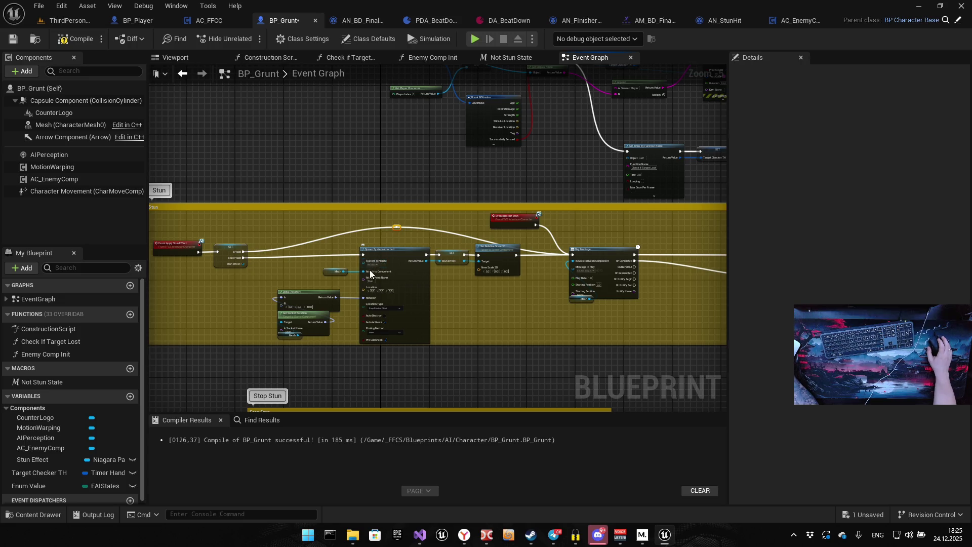
drag(329, 241, 523, 240)
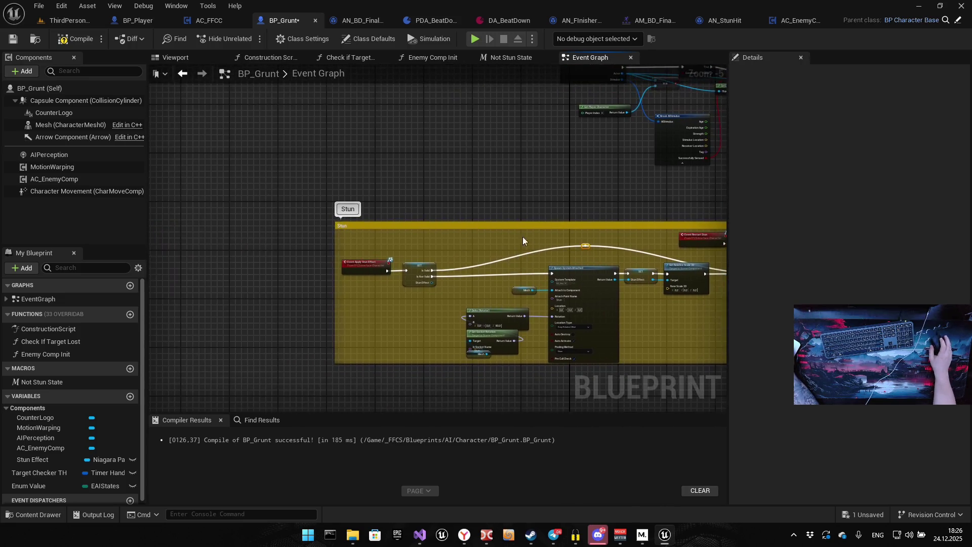
scroll(522, 240, up, 5)
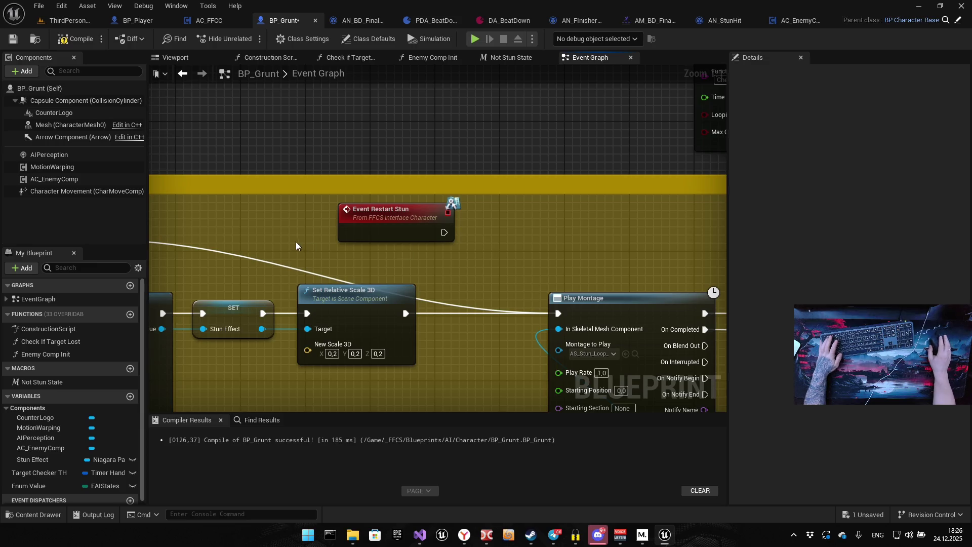
Move Event Restart Stun beside Event Apply Stun Effect and wire it into the Stun Effect GET check
scroll(608, 223, down, 3)
mouse_move(608, 226)
mouse_down()
mouse_move(218, 225)
mouse_move(566, 226)
mouse_move(369, 221)
mouse_move(443, 217)
mouse_up()
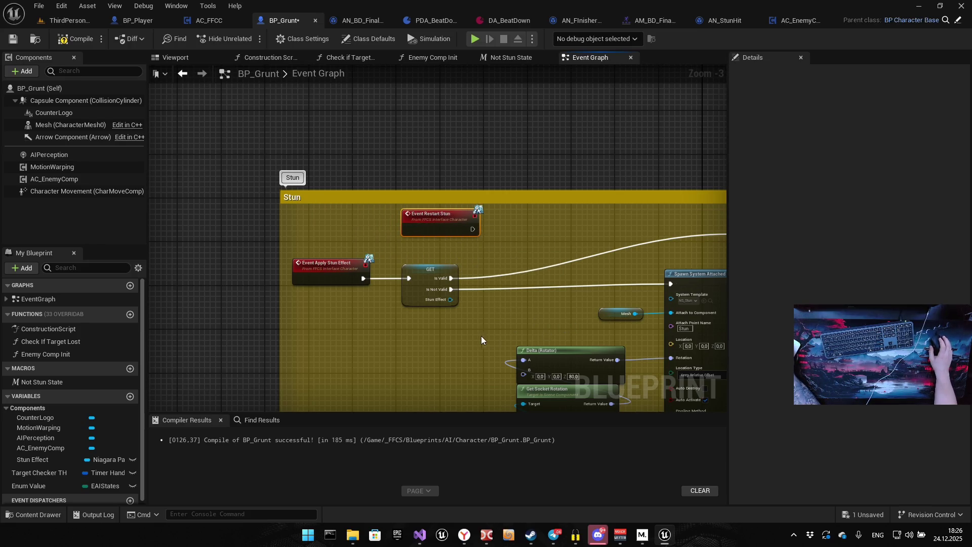
scroll(424, 249, up, 3)
drag(498, 217, 402, 292)
drag(446, 207, 281, 204)
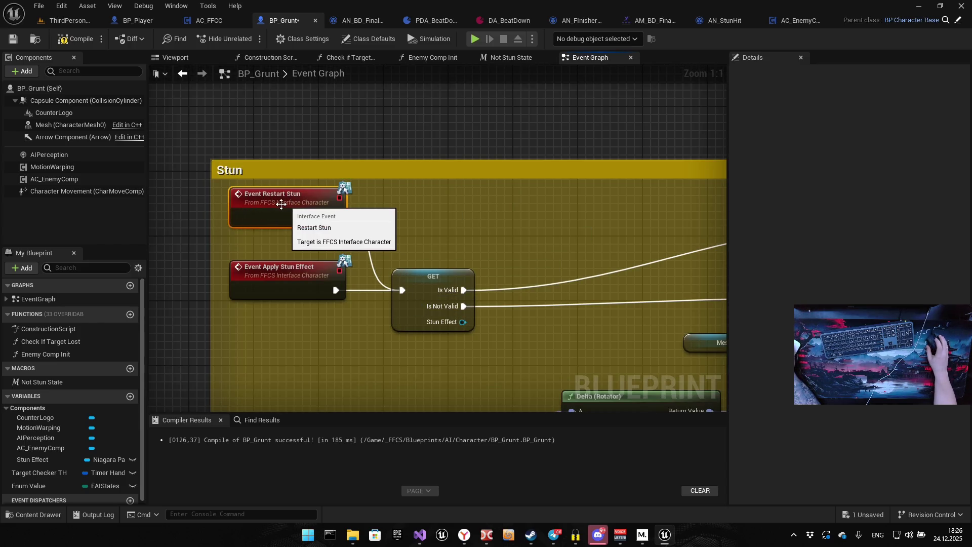
click(347, 145)
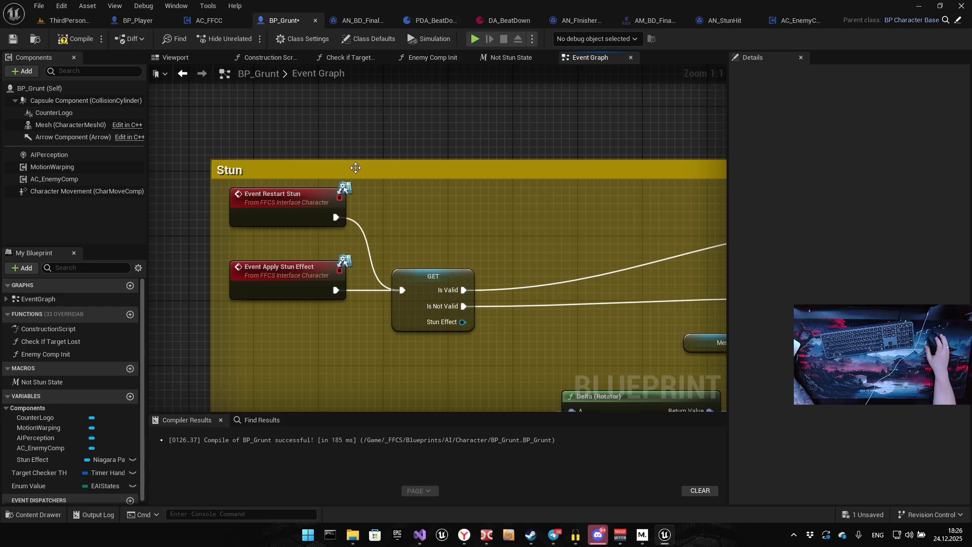
scroll(433, 223, down, 4)
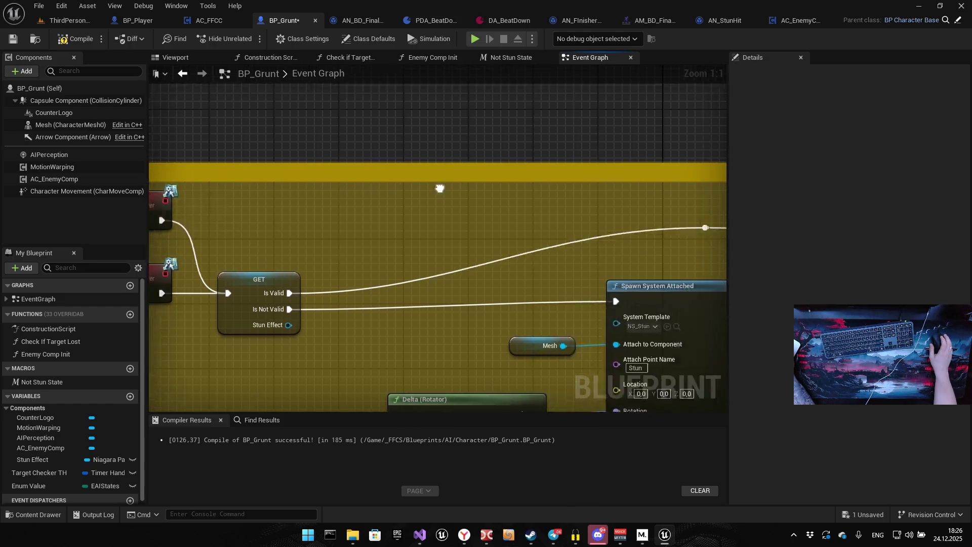
drag(348, 212, 336, 223)
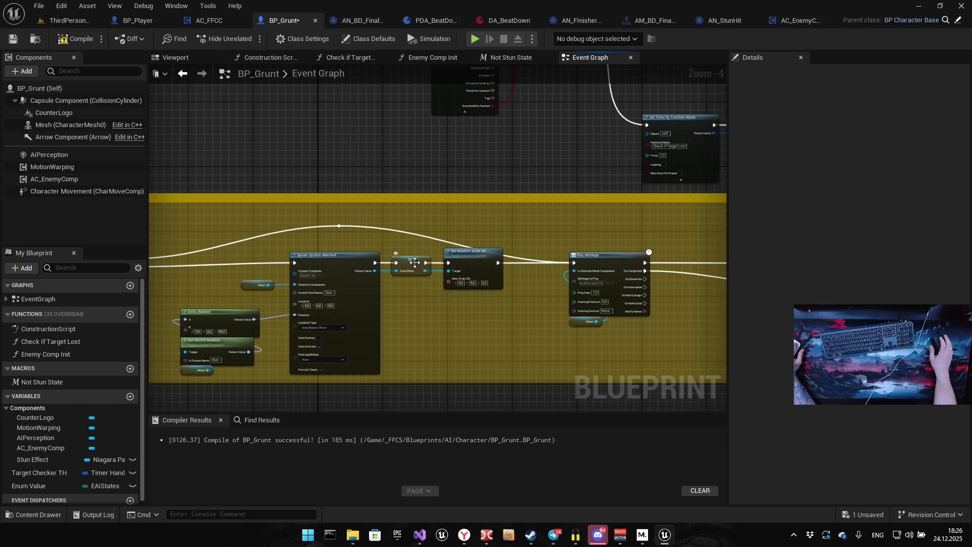
Confirm Play Montage's On Completed leads to Stop Stun, then open the Not Stun State macro
mouse_move(369, 327)
mouse_down()
mouse_move(422, 286)
mouse_move(486, 284)
mouse_move(299, 291)
mouse_up()
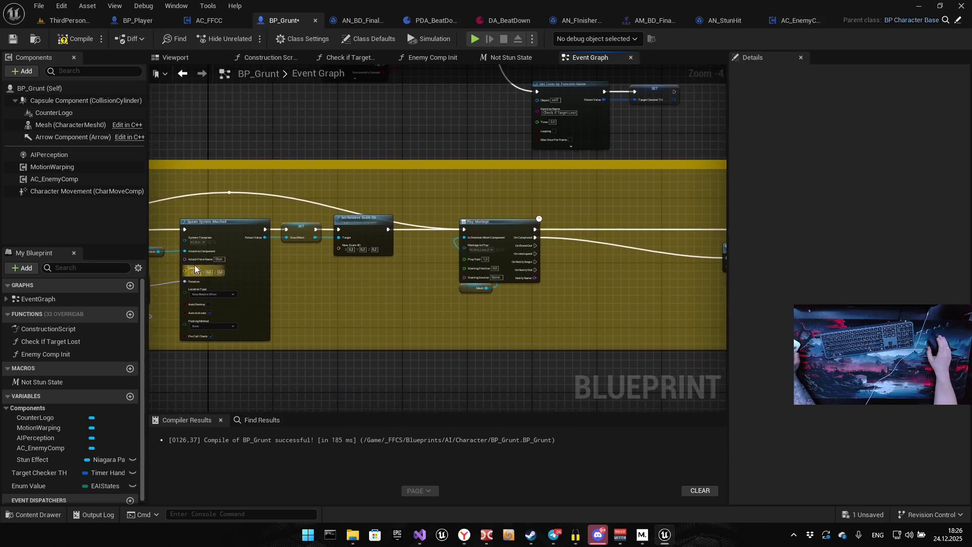
scroll(257, 263, up, 3)
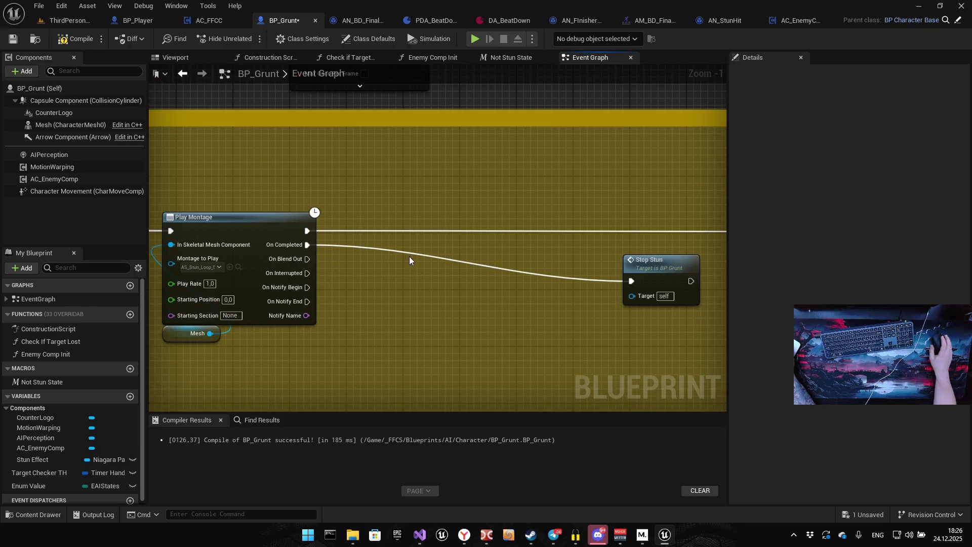
drag(438, 257, 350, 257)
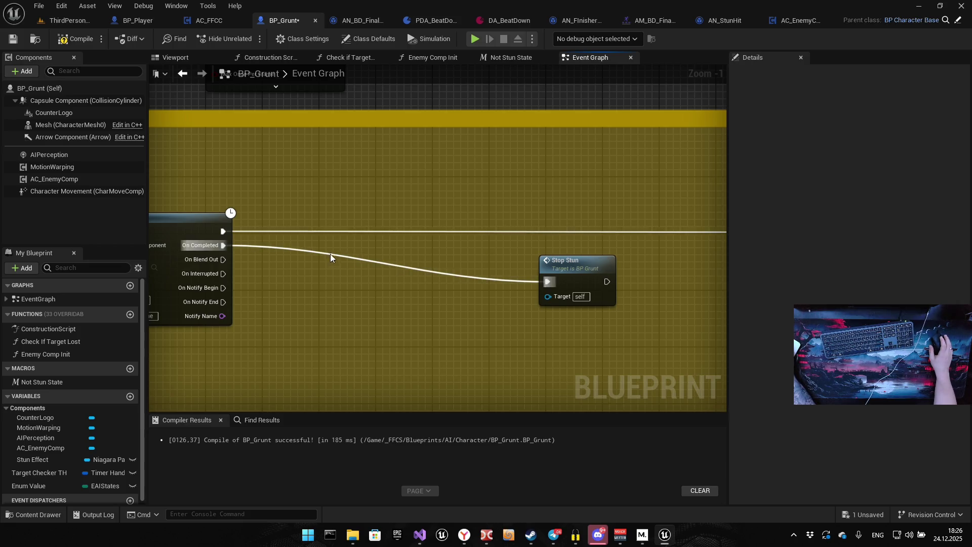
click(47, 487)
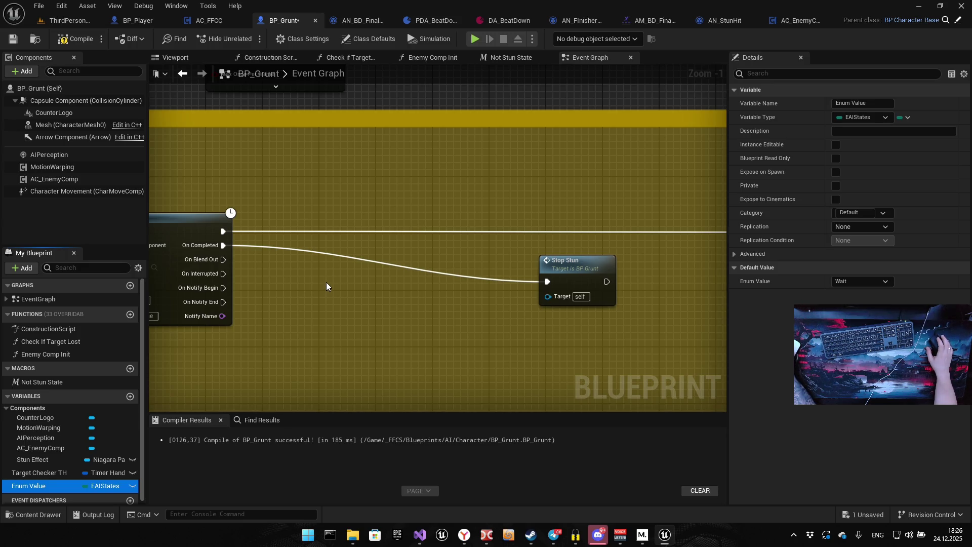
double_click(45, 382)
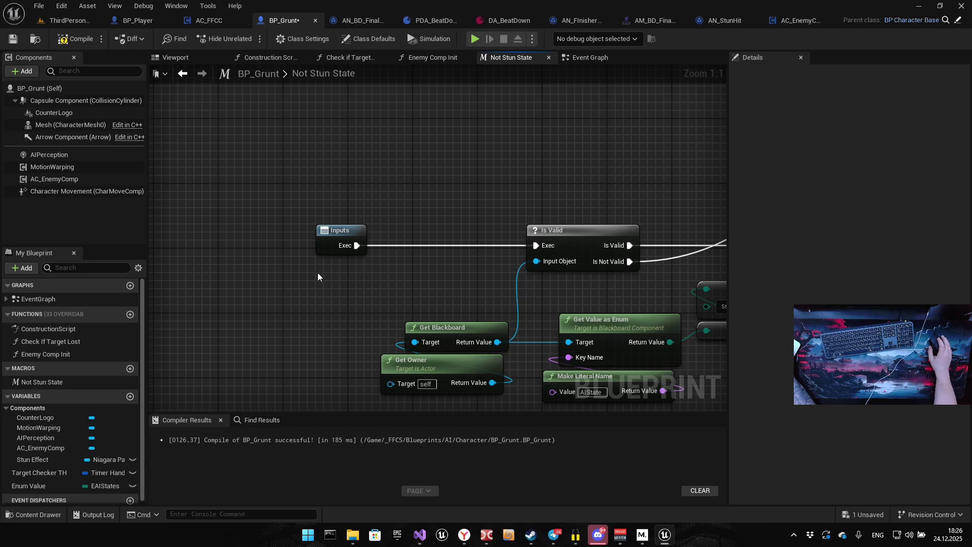
Pan the Not Stun State macro graph to view the blackboard AIState comparison against Stun
mouse_move(461, 283)
mouse_down()
mouse_move(391, 313)
mouse_move(336, 291)
mouse_up()
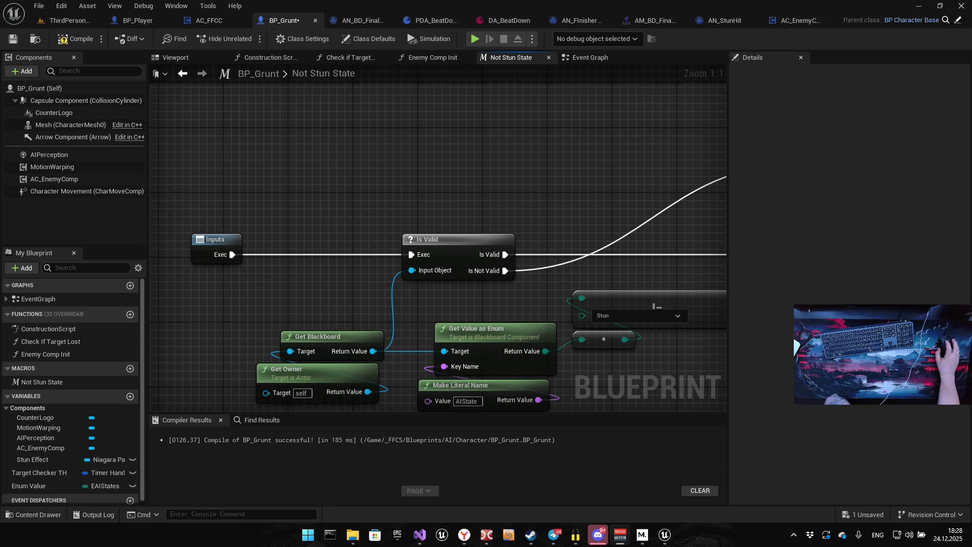
drag(531, 162, 470, 156)
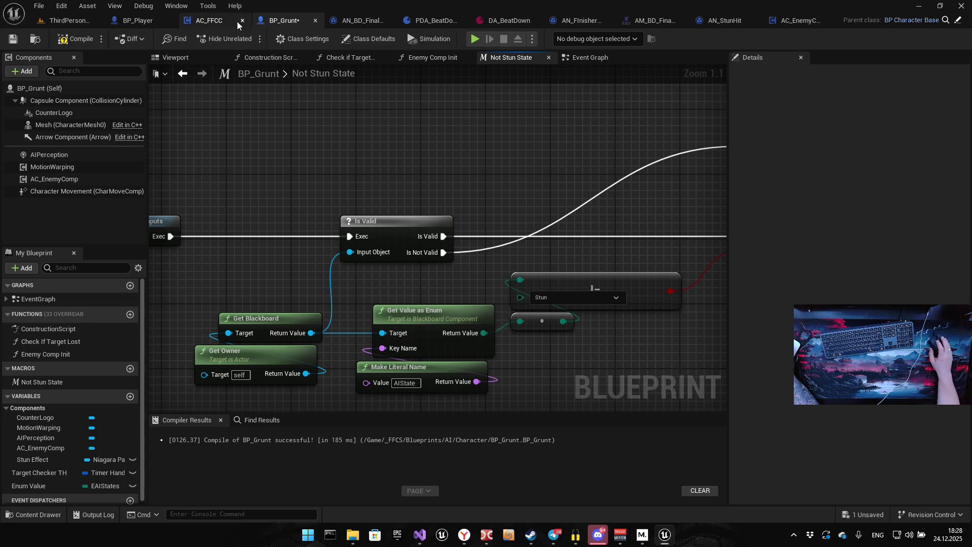
Recompile BP_Grunt, box-select the blackboard lookup nodes, and inspect Enum Value (EAIStates, default Wait)
click(75, 39)
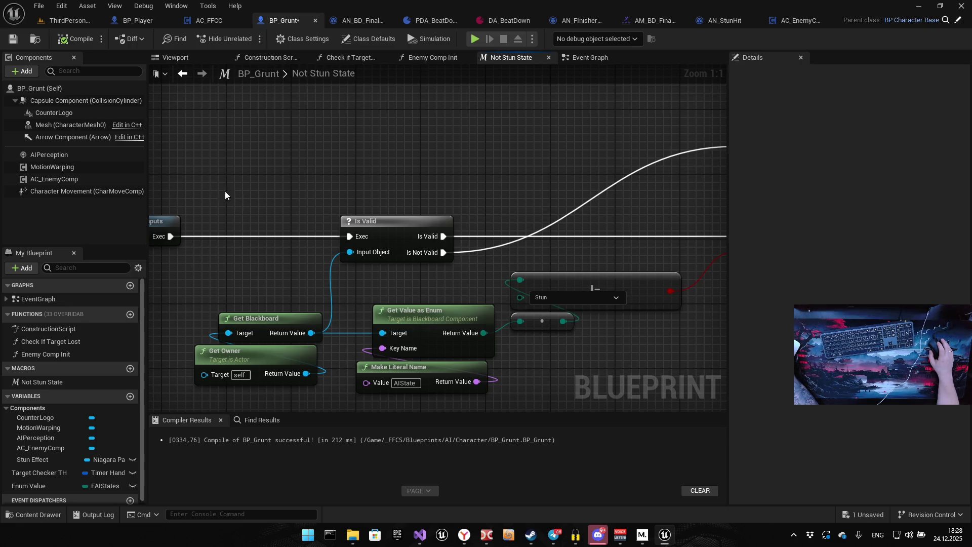
drag(332, 241, 225, 174)
mouse_move(269, 260)
mouse_down()
mouse_move(281, 203)
mouse_move(327, 185)
mouse_up()
drag(185, 257, 315, 165)
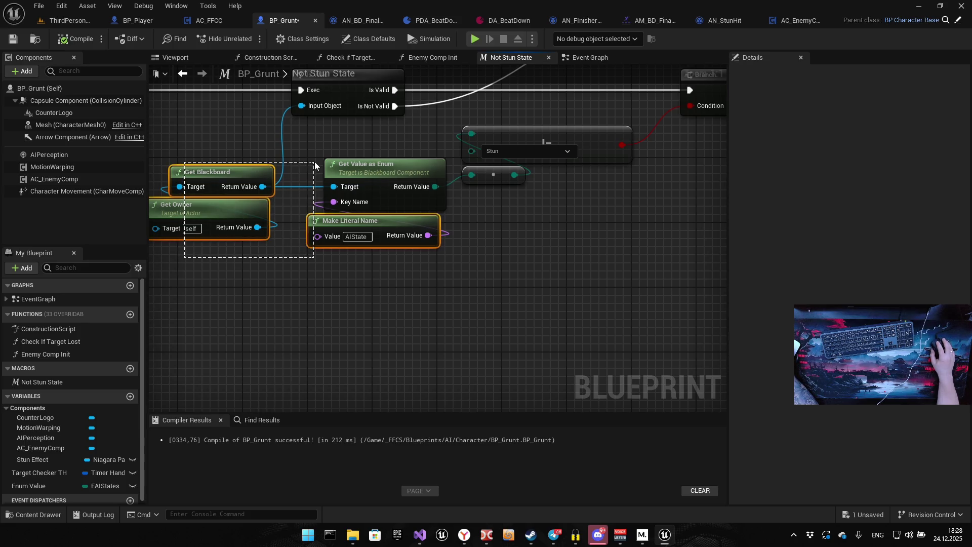
drag(315, 165, 315, 166)
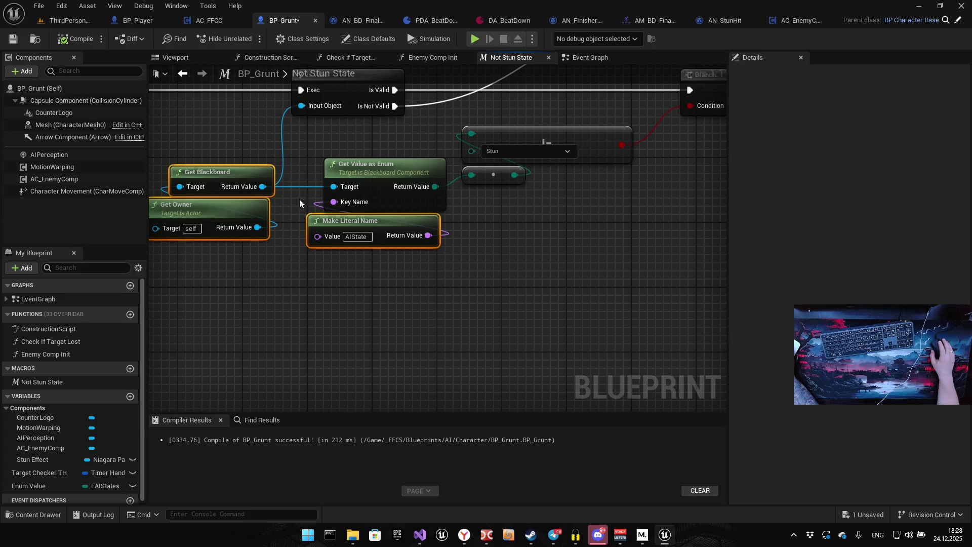
drag(299, 200, 341, 304)
drag(290, 359, 374, 156)
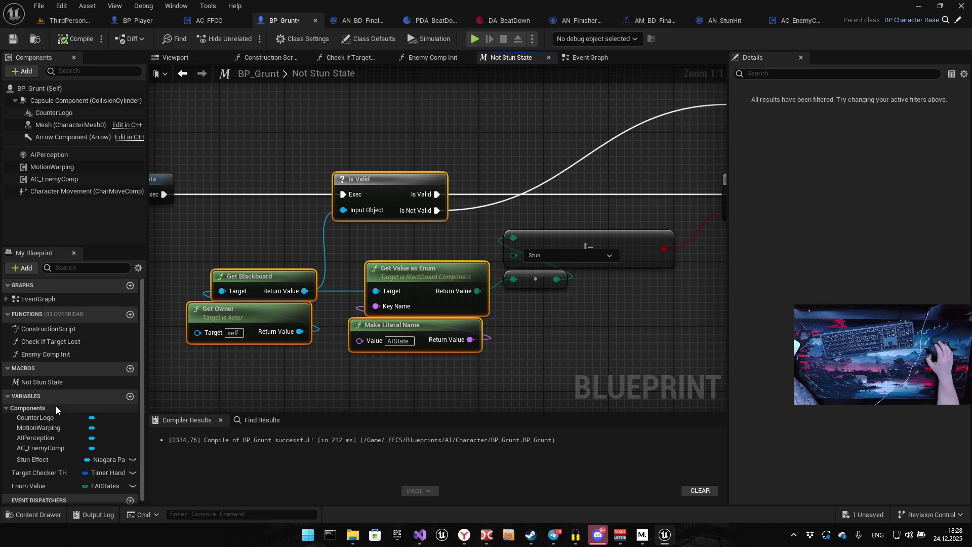
click(36, 484)
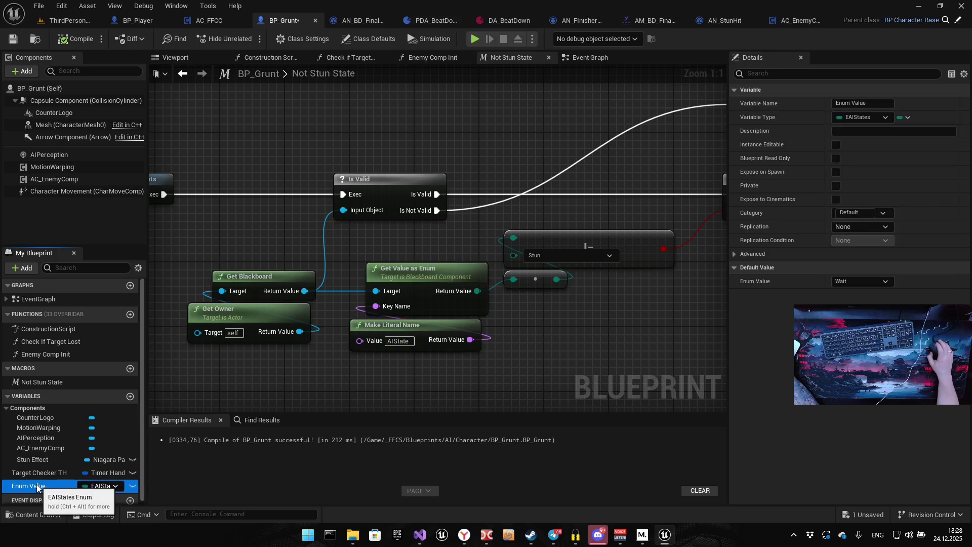
right_click(37, 484)
click(95, 466)
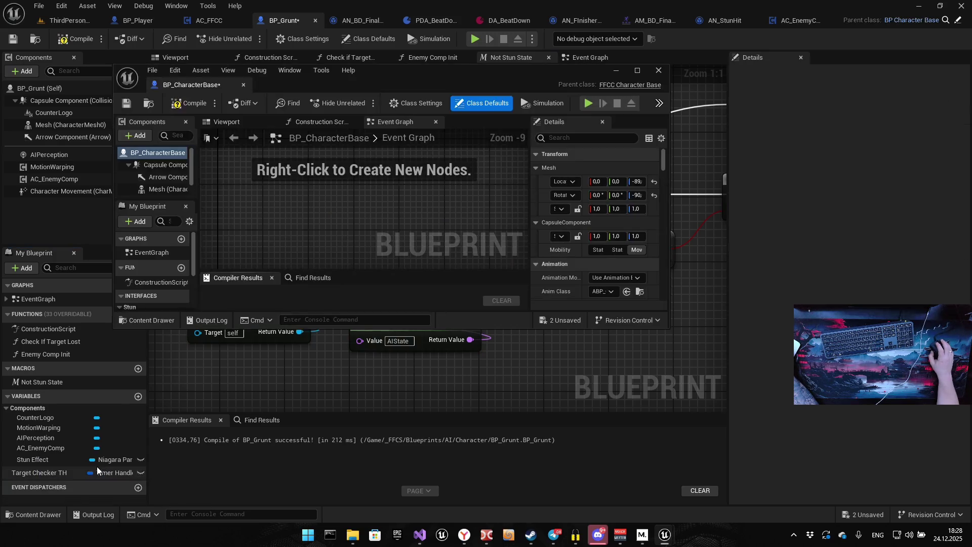
drag(149, 86, 332, 20)
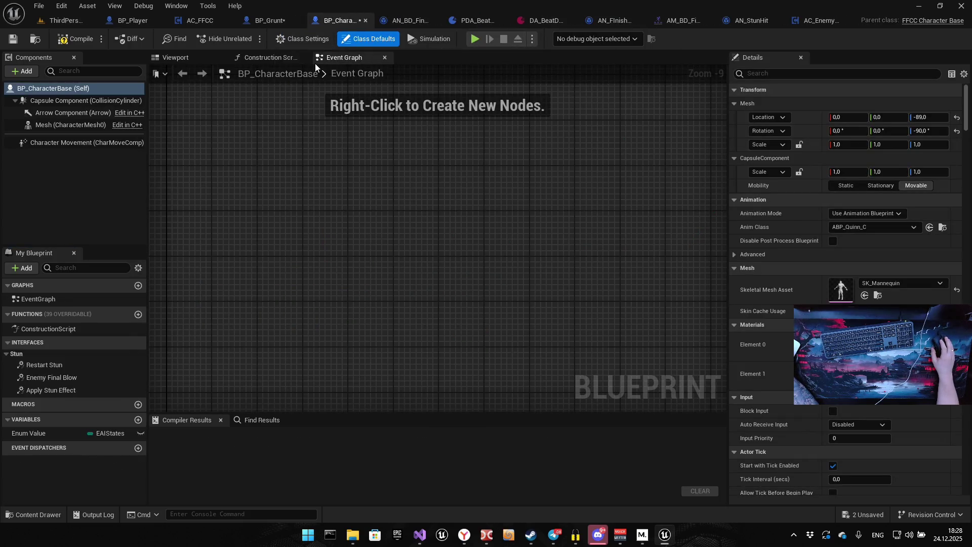
scroll(283, 172, down, 3)
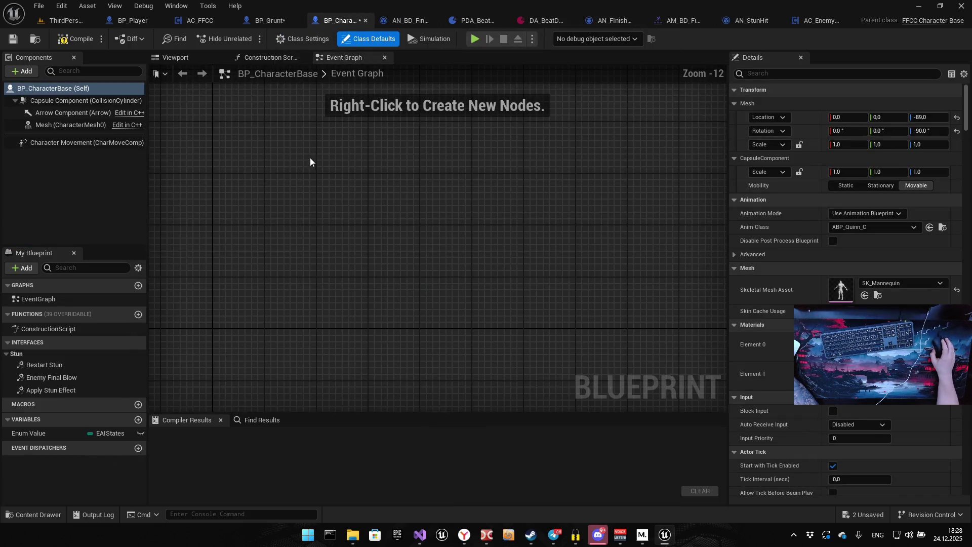
click(283, 60)
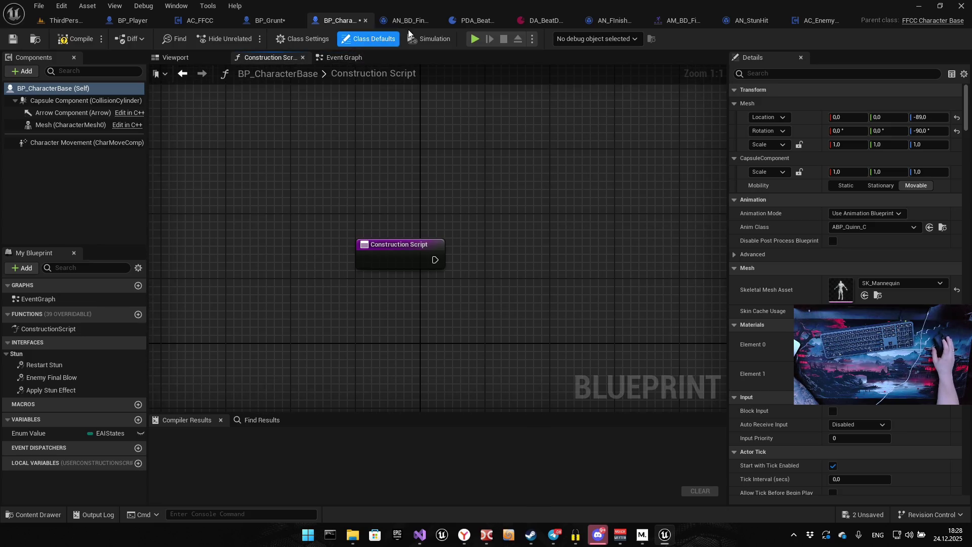
click(366, 20)
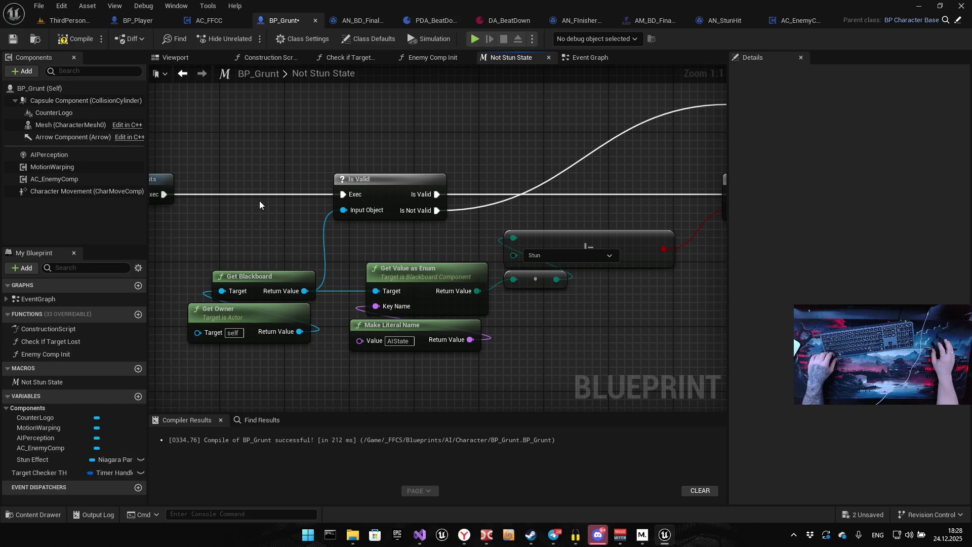
key(ctrl+z)
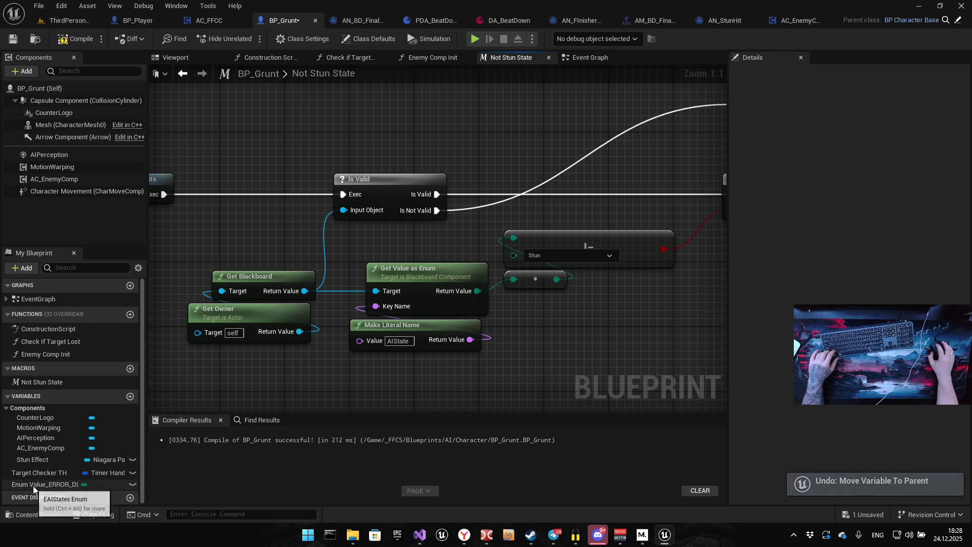
click(37, 485)
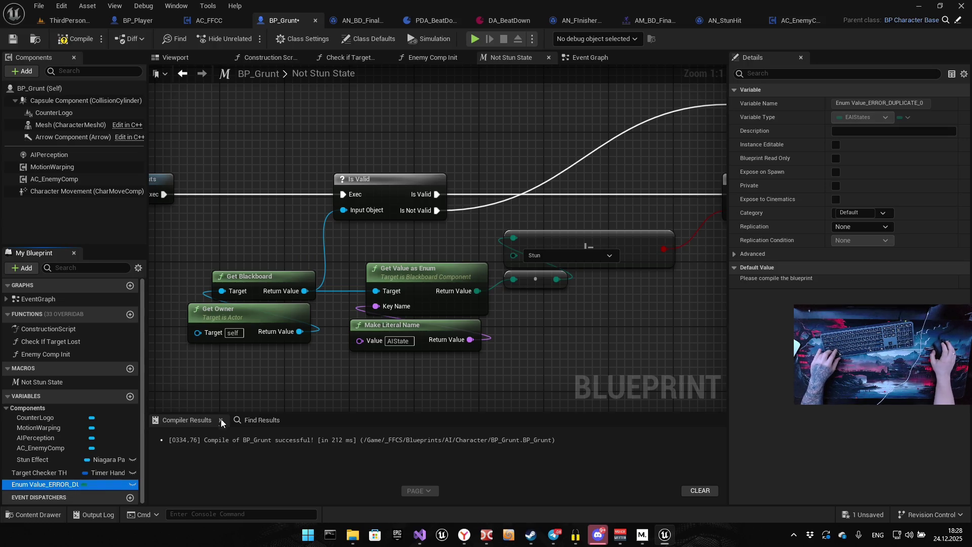
key(ctrl+z)
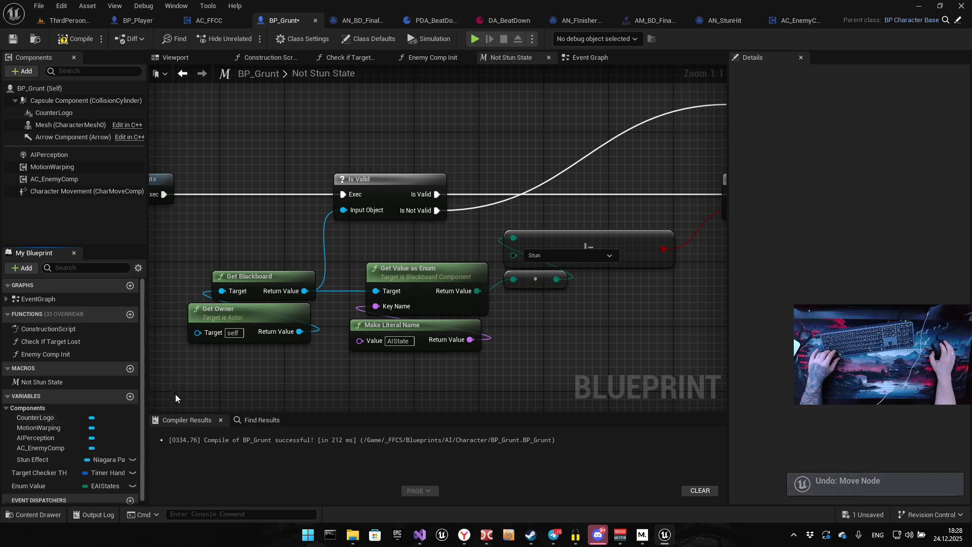
drag(226, 376, 314, 364)
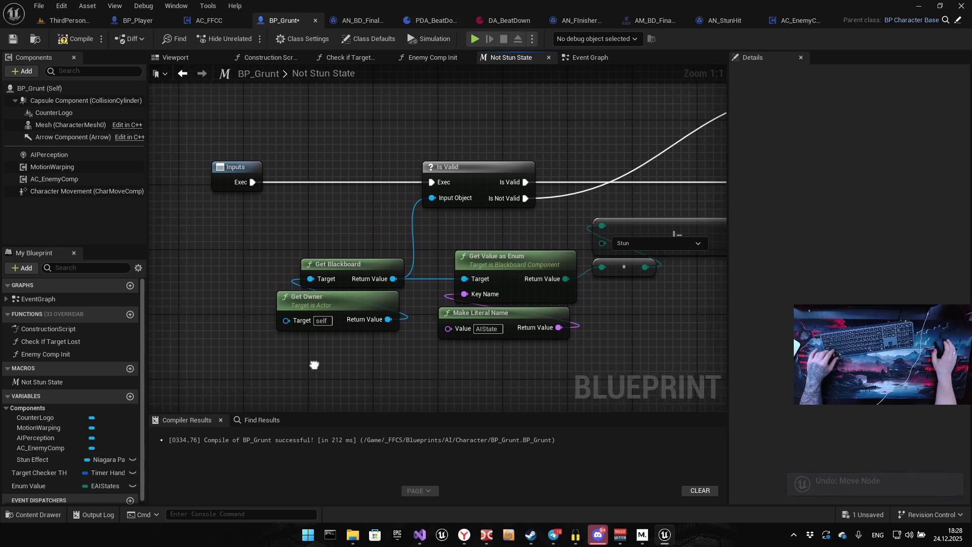
click(35, 485)
scroll(302, 341, down, 4)
scroll(309, 331, up, 4)
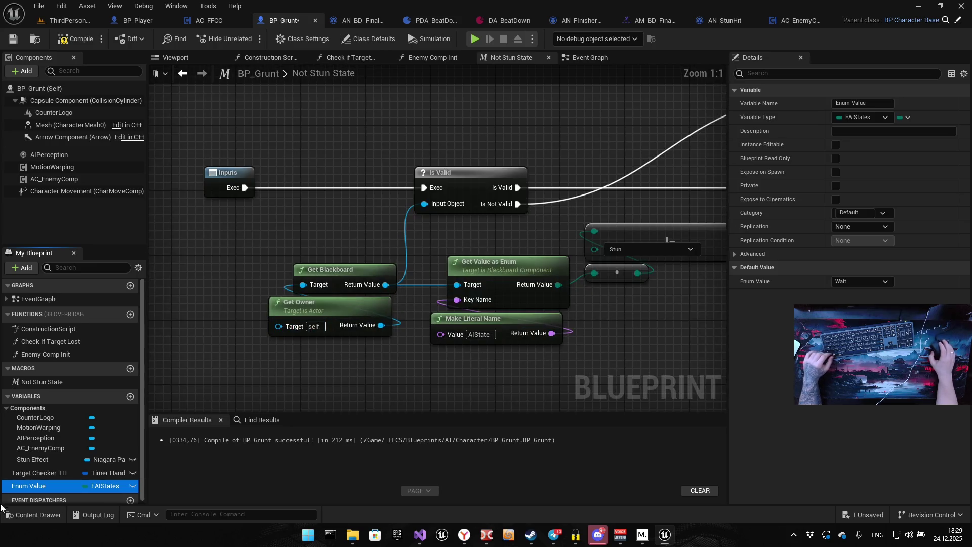
Find Enum Value references by name and jump to AC_EnemyComp's Set AIState To Random
right_click(48, 486)
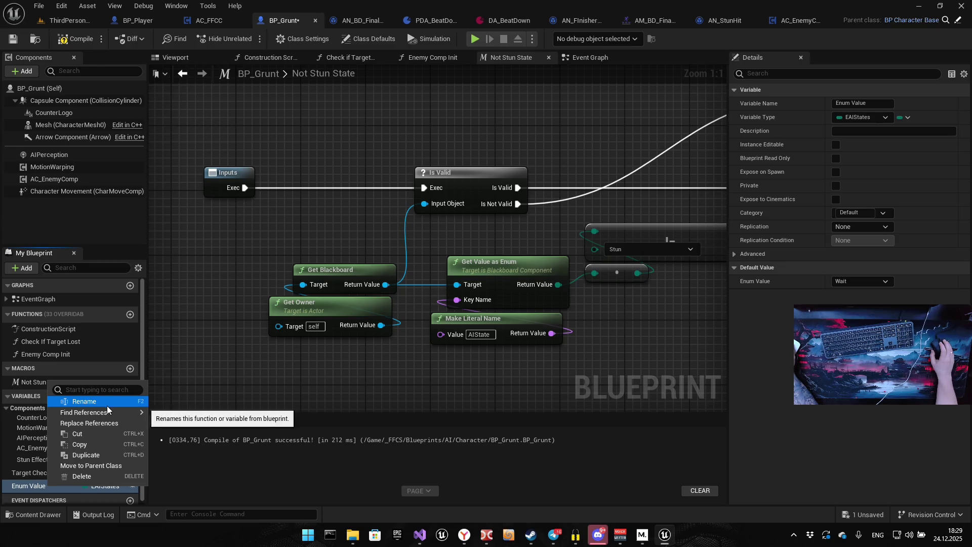
mouse_move(110, 416)
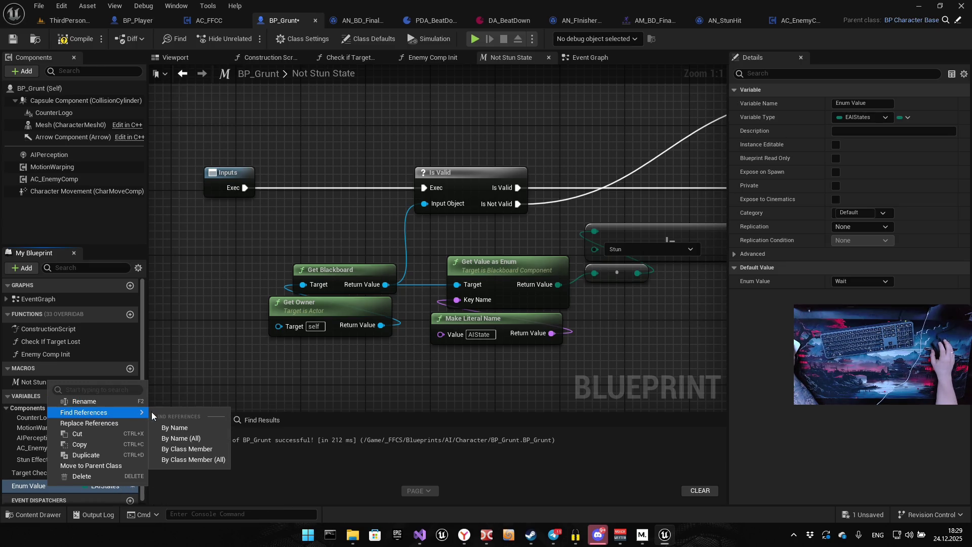
click(174, 438)
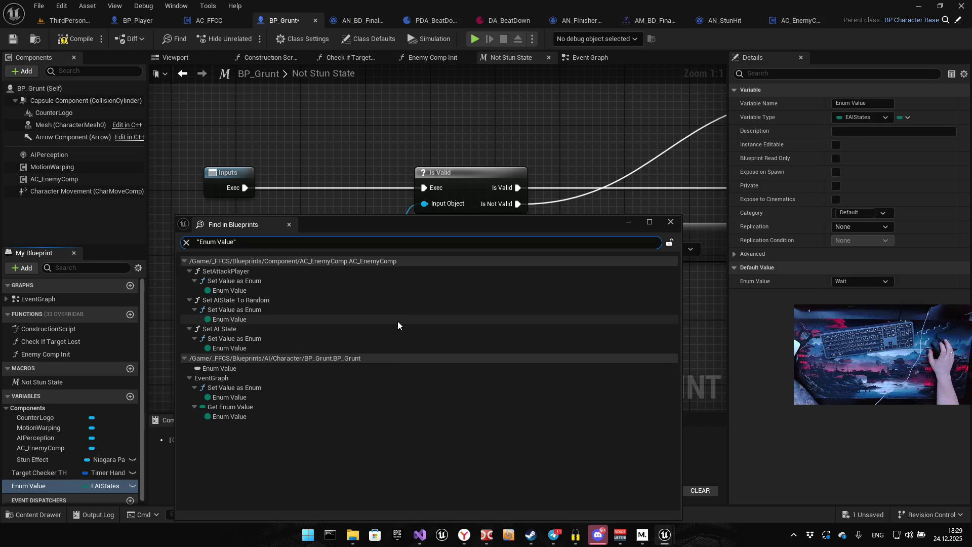
mouse_move(312, 227)
mouse_down()
mouse_move(462, 218)
mouse_move(559, 179)
mouse_up()
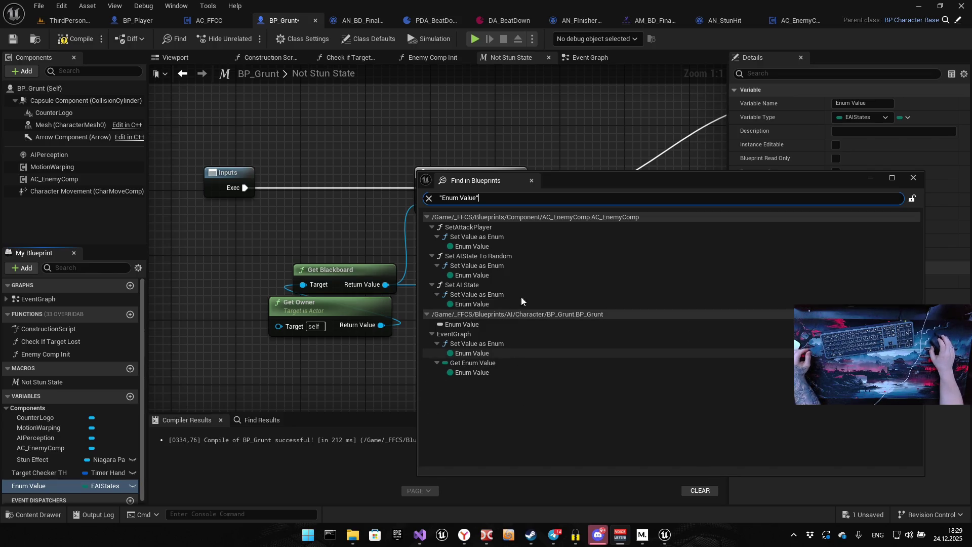
mouse_move(700, 182)
mouse_down()
mouse_move(703, 211)
mouse_move(747, 210)
mouse_up()
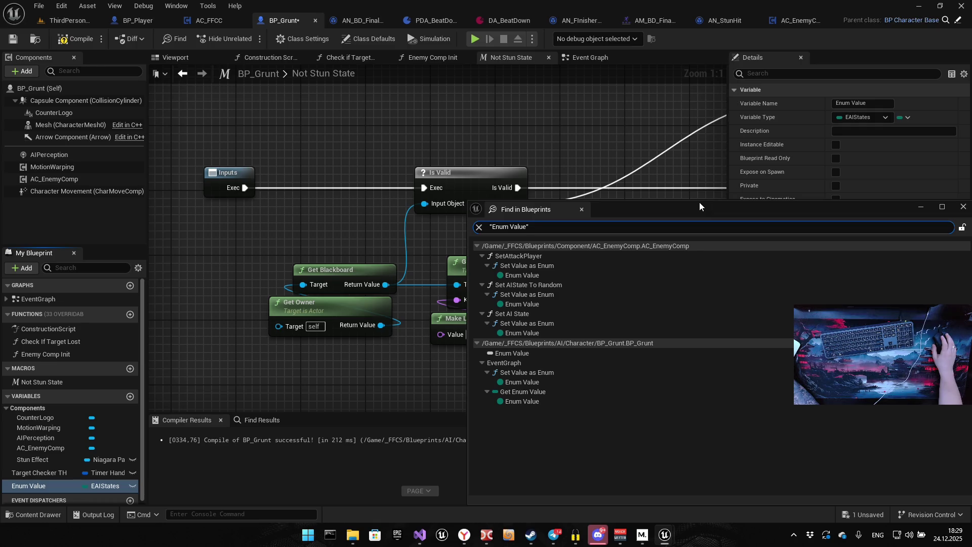
double_click(556, 302)
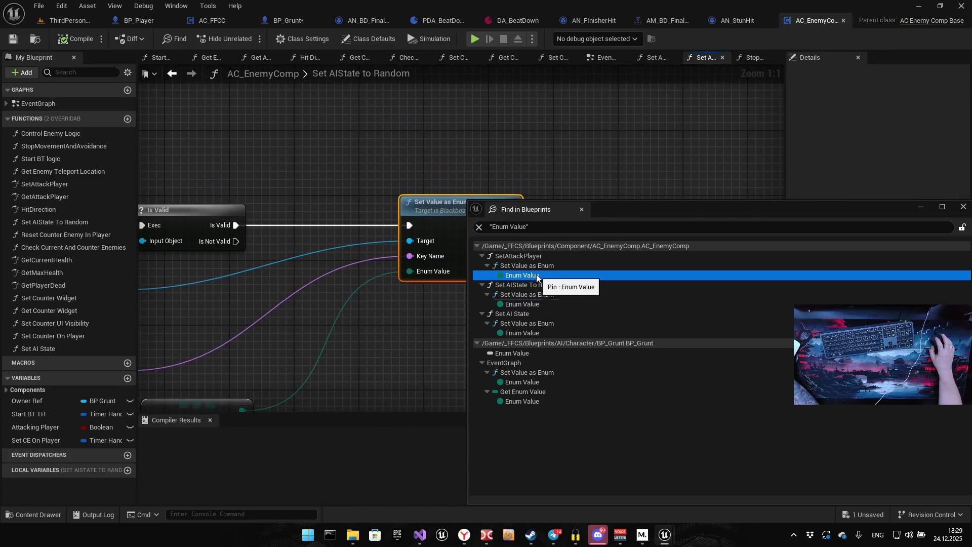
Step through the Set Value as Enum uses in SetAttackPlayer, BP_Grunt and Set AIState to Random, then close the search
double_click(537, 276)
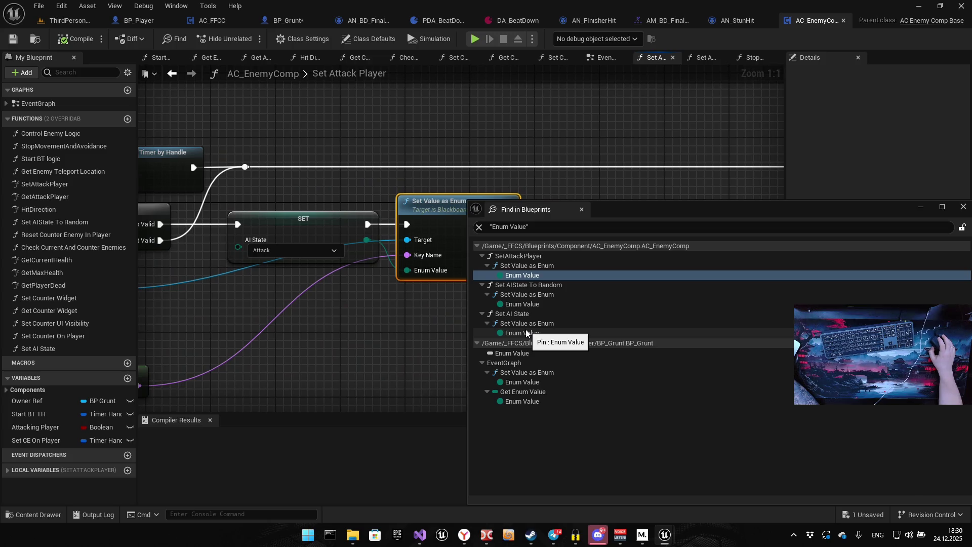
double_click(530, 384)
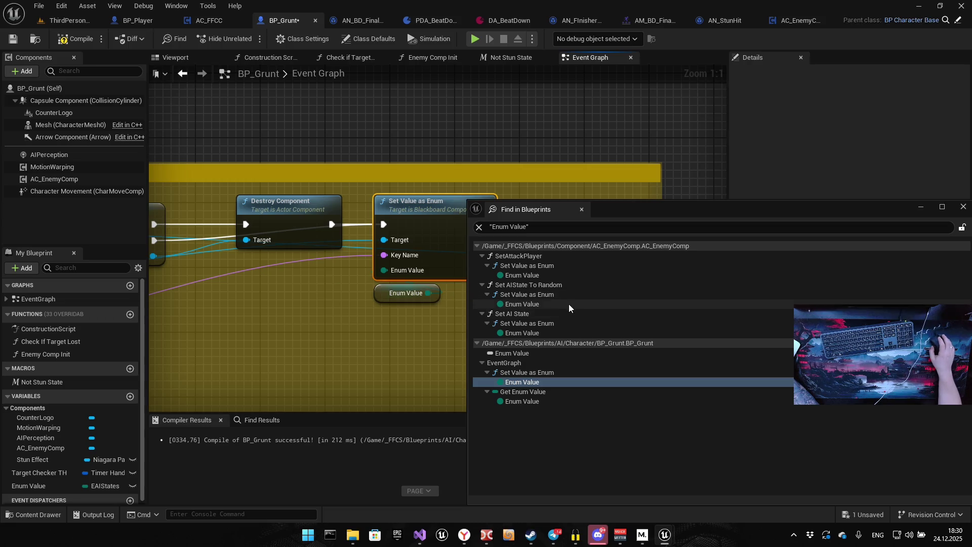
double_click(564, 324)
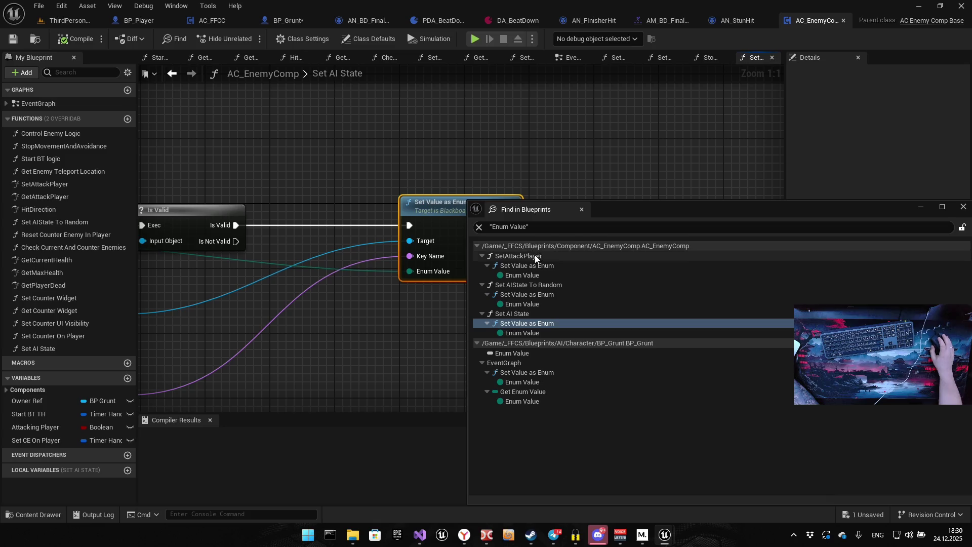
click(544, 265)
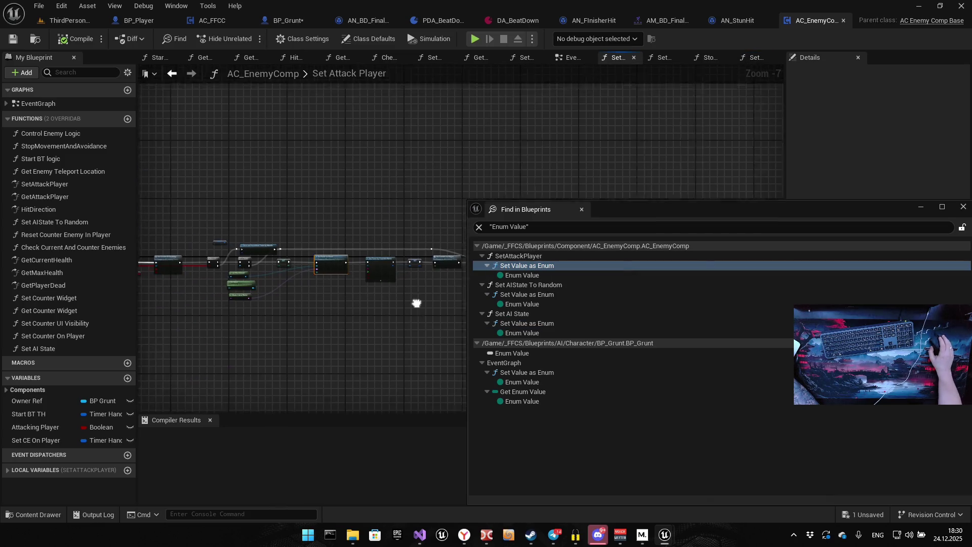
click(554, 298)
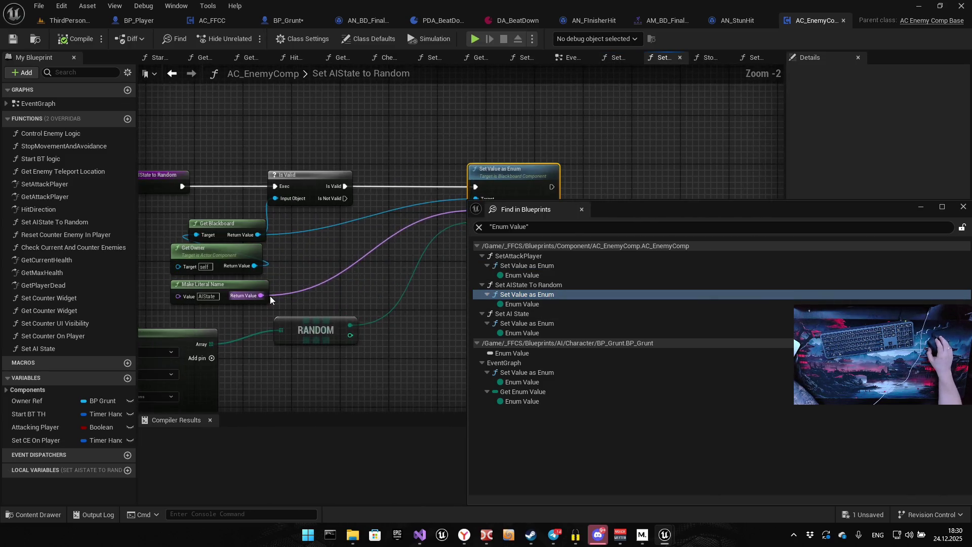
click(964, 208)
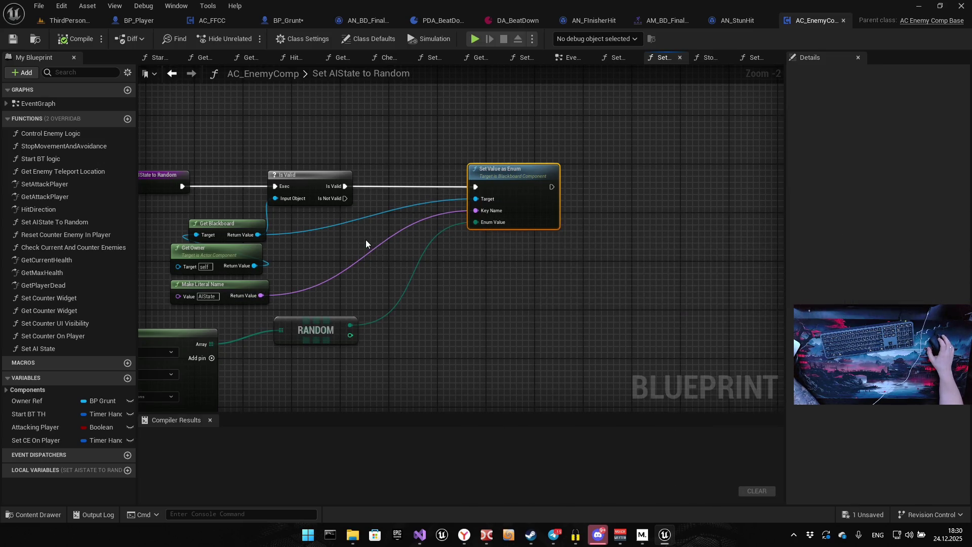
Pan to show the Make Array node, then switch to BP_Grunt's Event Graph with its stun chain
drag(366, 218, 443, 182)
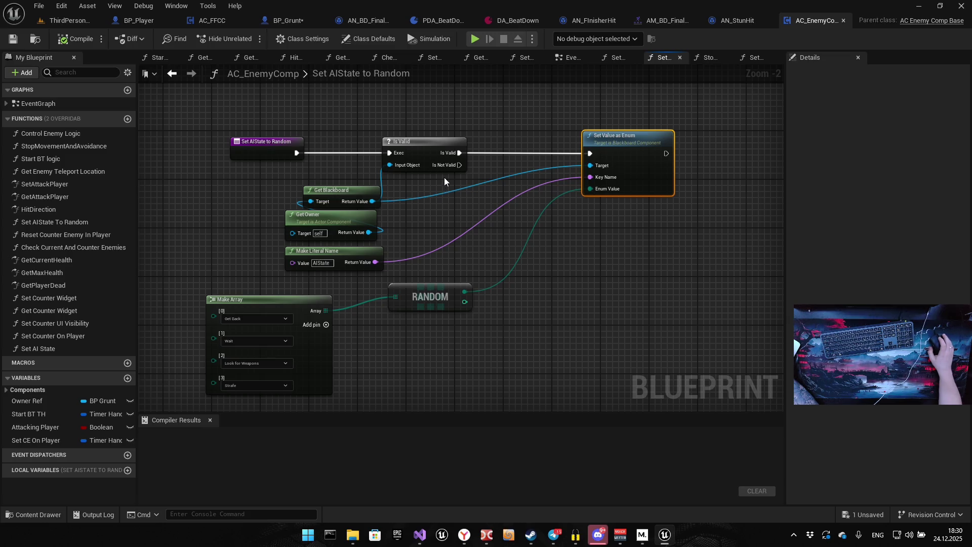
click(289, 21)
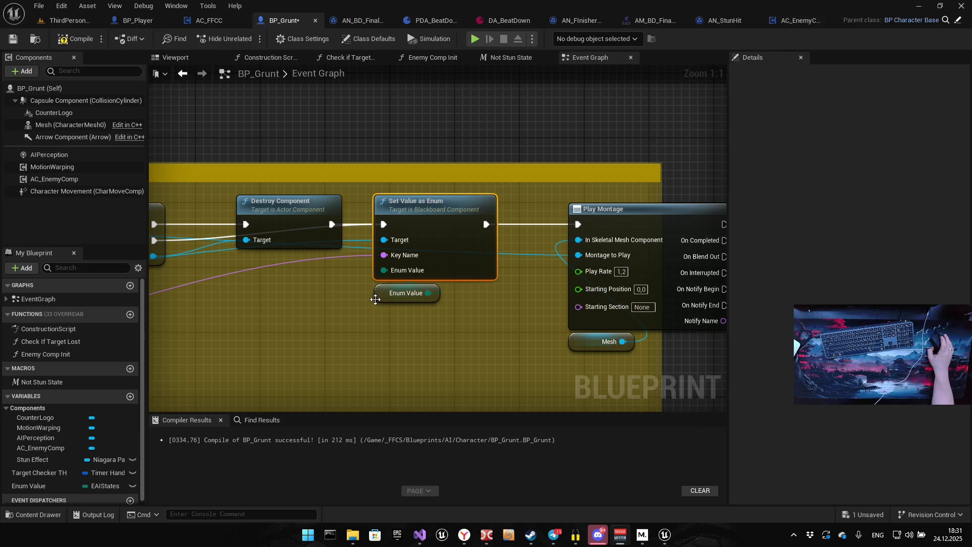
Add an AC Enemy Comp reference and a Set AI State node fed by it near Play Montage
mouse_move(660, 165)
mouse_down()
mouse_move(528, 158)
mouse_move(677, 169)
mouse_up()
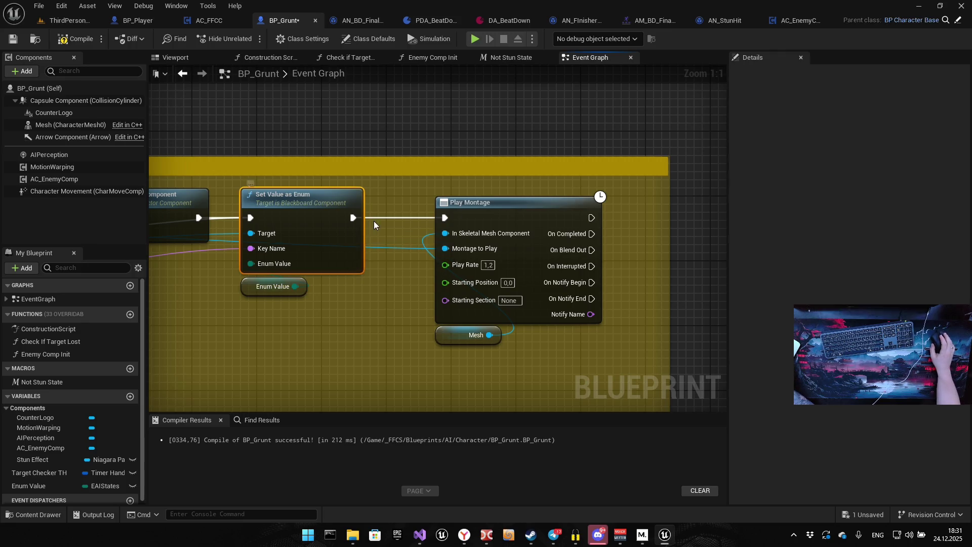
drag(374, 221, 393, 228)
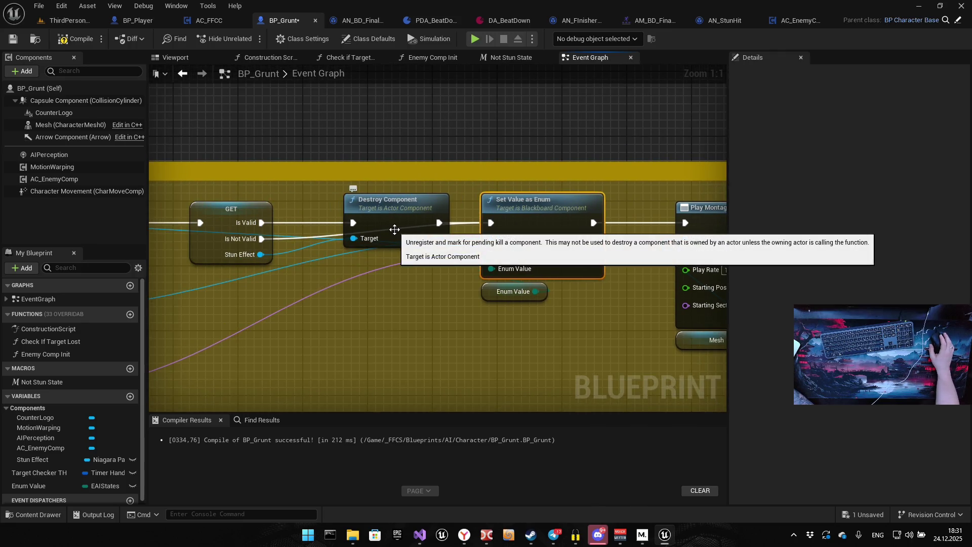
scroll(395, 229, down, 2)
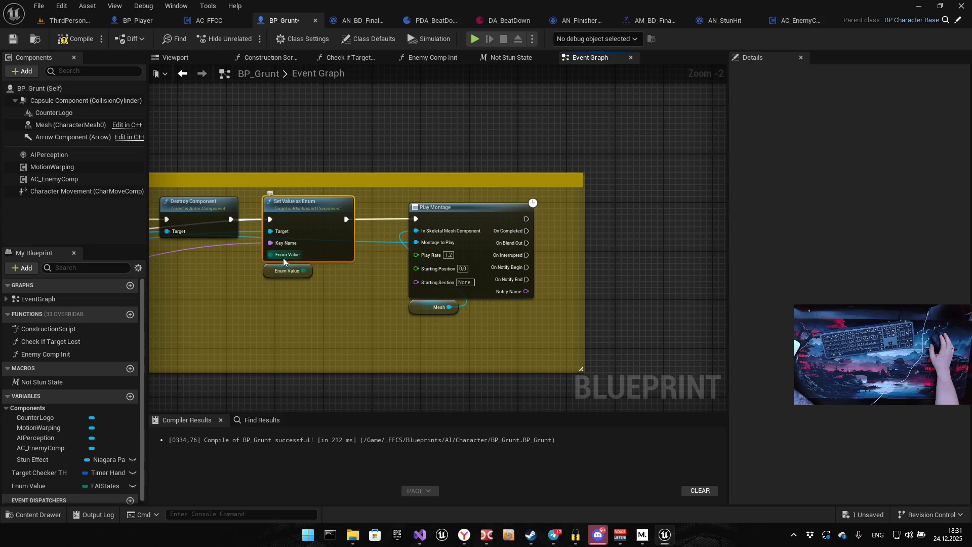
scroll(283, 259, down, 5)
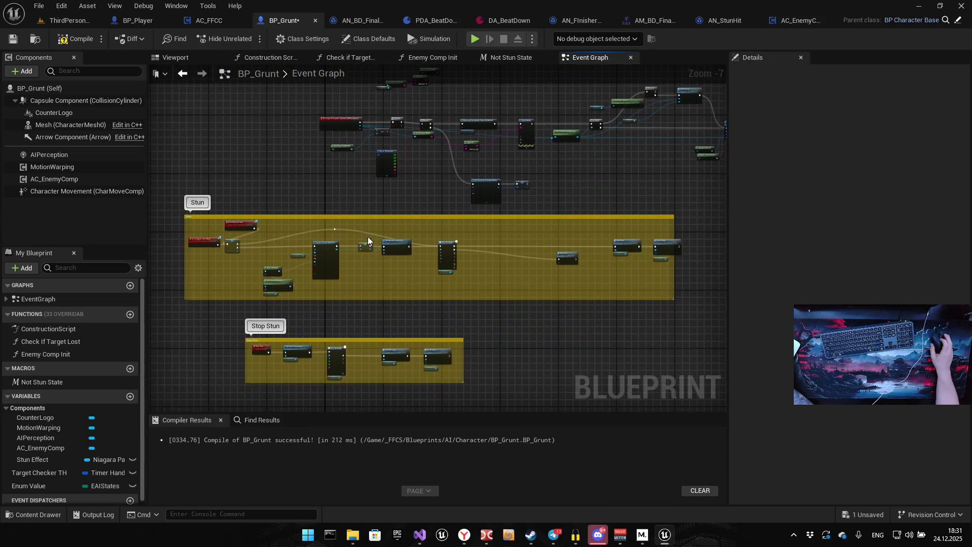
scroll(366, 253, up, 4)
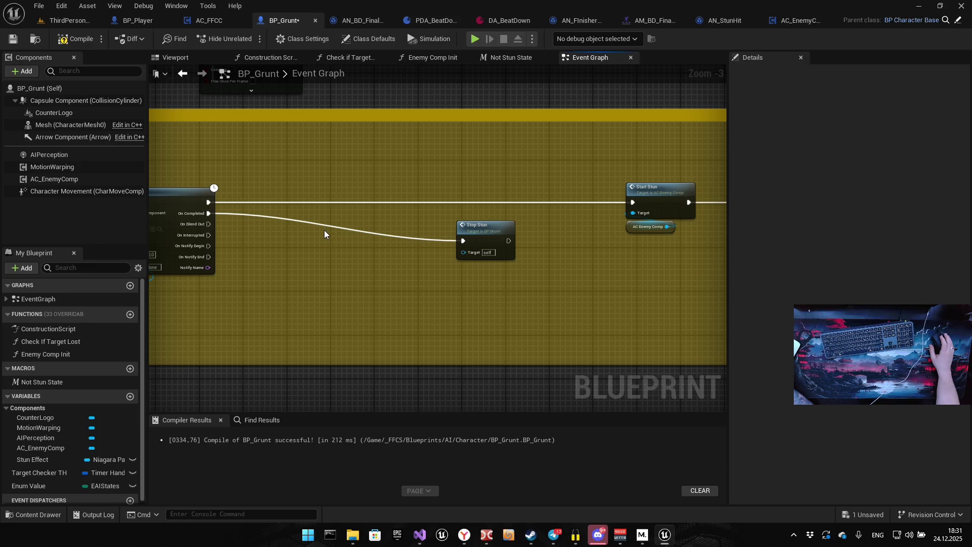
mouse_move(50, 178)
mouse_down()
mouse_move(265, 243)
mouse_move(267, 260)
mouse_move(369, 256)
mouse_up()
scroll(258, 276, up, 3)
text(set )
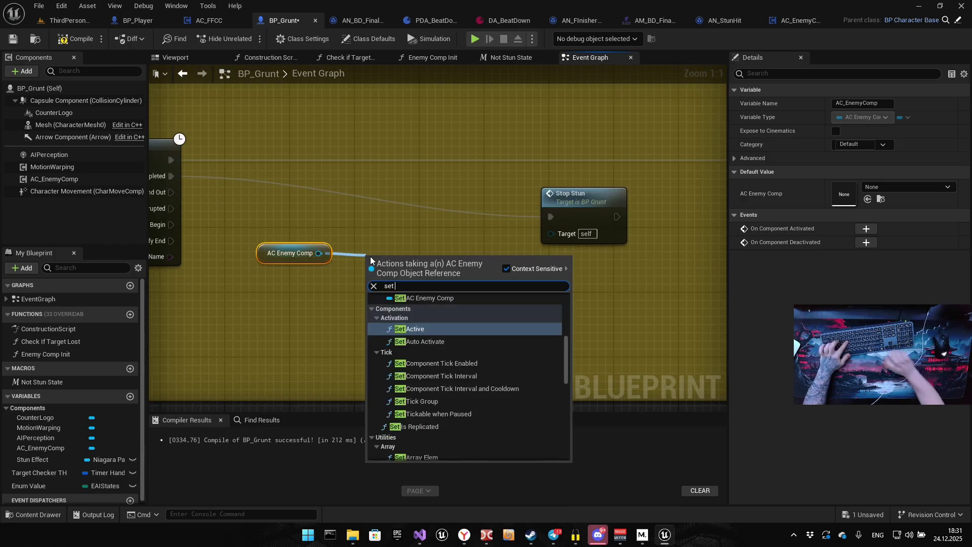
text(ai)
key(Return)
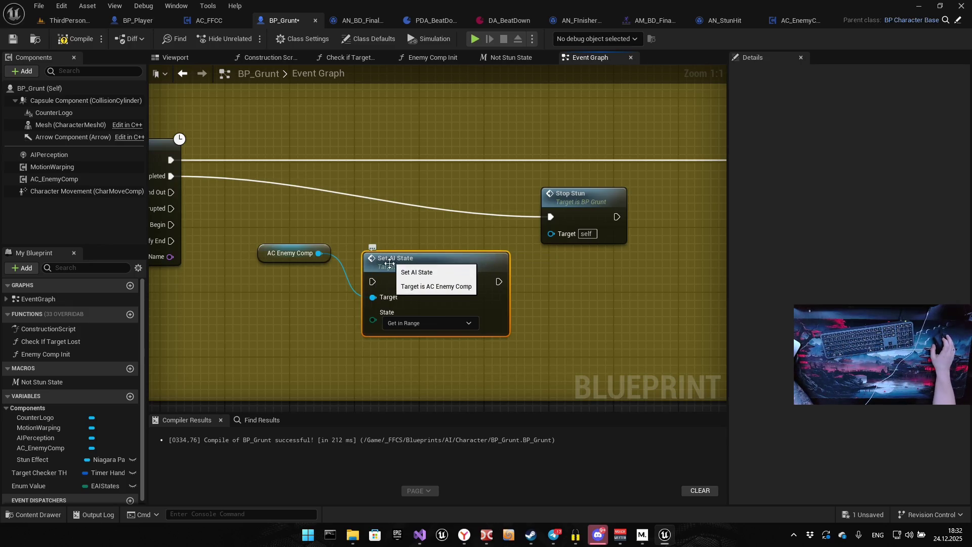
Wire Play Montage's On Completed into Set AI State, then chain it into Stop Stun
mouse_move(323, 264)
mouse_down()
mouse_move(458, 290)
mouse_move(431, 305)
mouse_move(339, 260)
mouse_move(281, 202)
mouse_up()
drag(521, 243, 415, 233)
drag(484, 276, 422, 264)
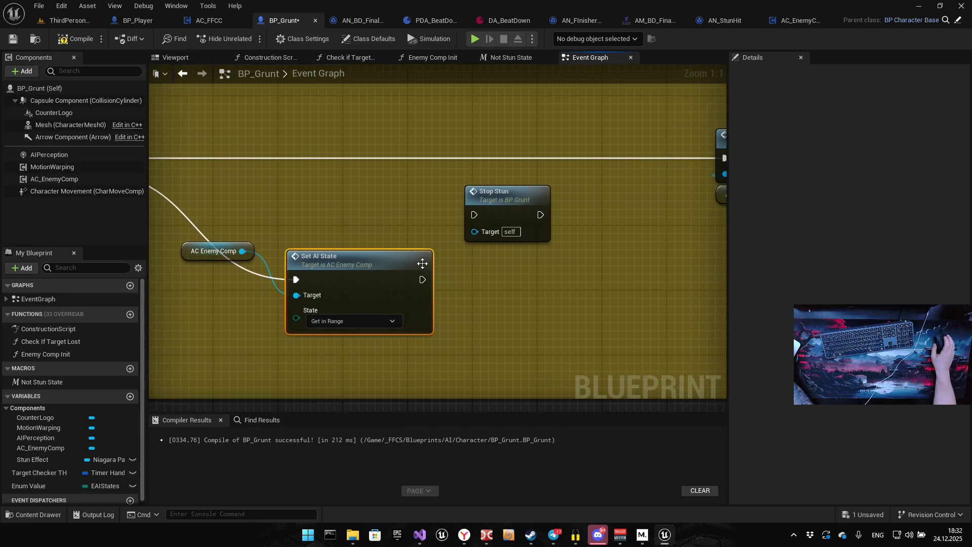
drag(363, 261, 347, 180)
drag(406, 198, 478, 216)
drag(319, 240, 374, 242)
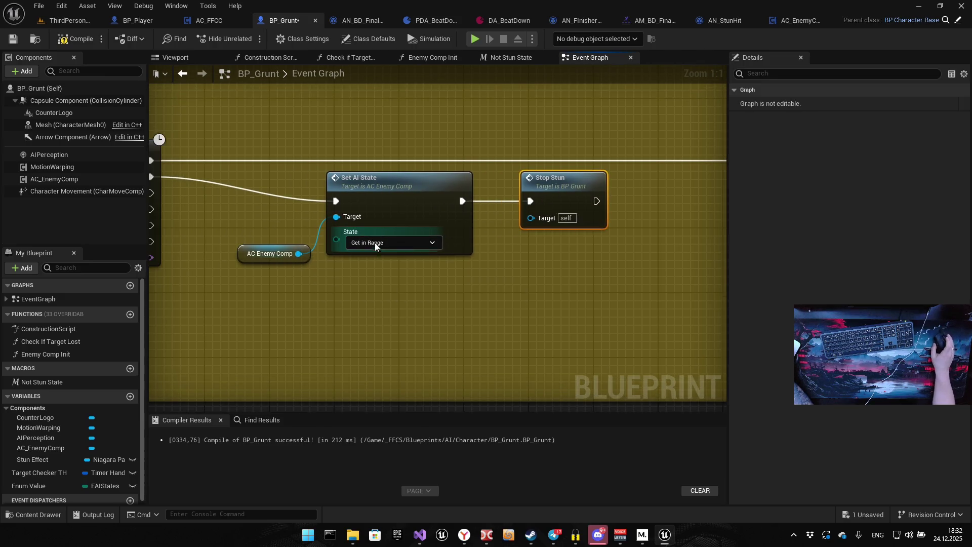
Set the new AI state to Exit Stun, then compile and save BP_Grunt
click(349, 245)
click(360, 299)
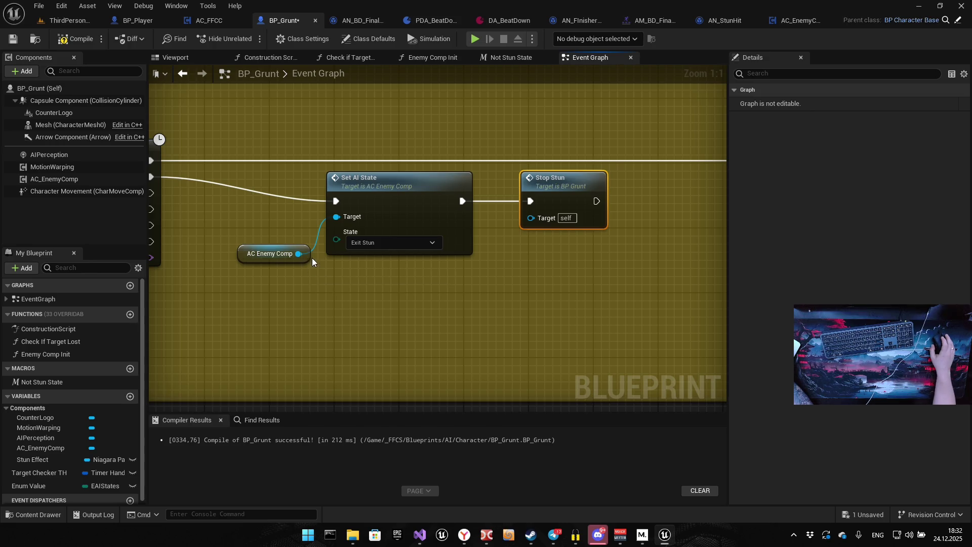
click(76, 39)
click(13, 39)
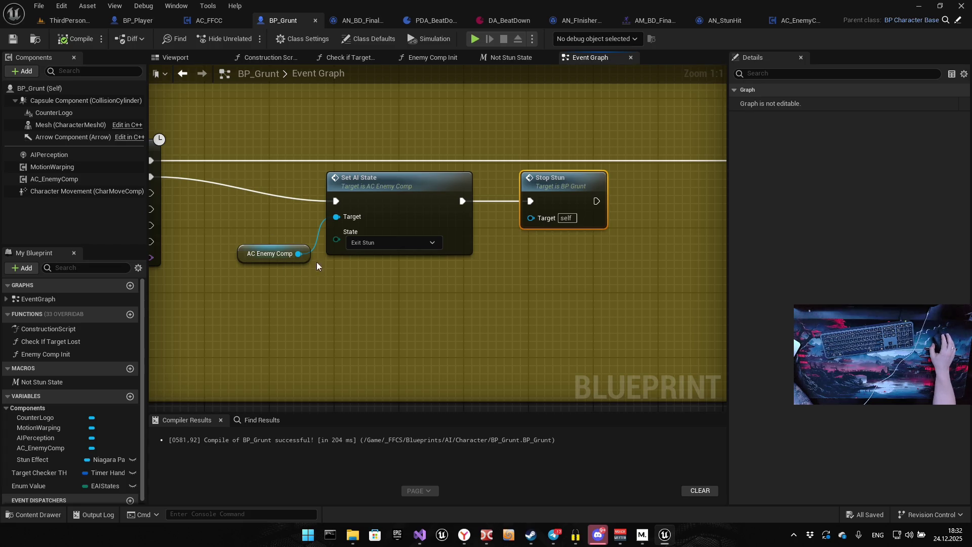
scroll(319, 265, down, 5)
scroll(342, 194, up, 6)
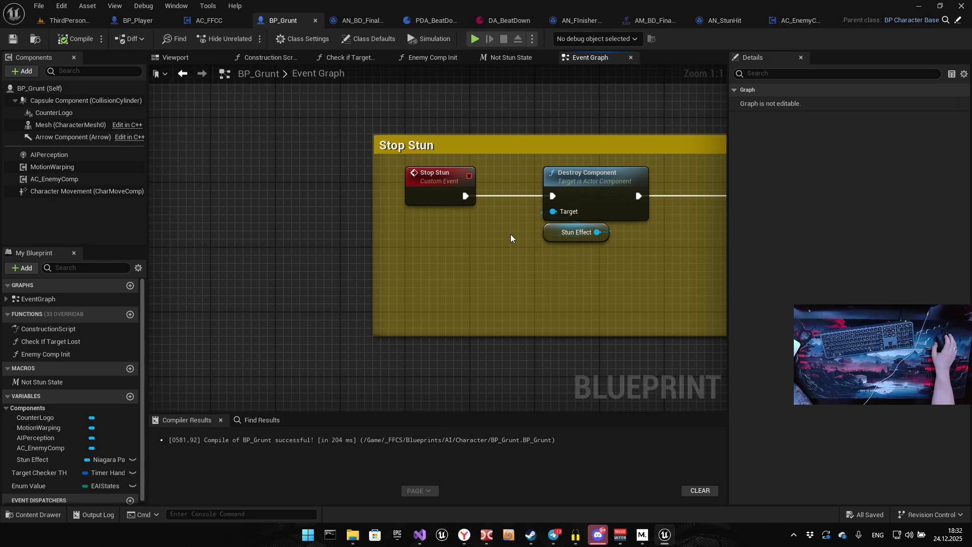
mouse_move(668, 230)
mouse_down()
mouse_move(439, 191)
mouse_move(167, 218)
mouse_up()
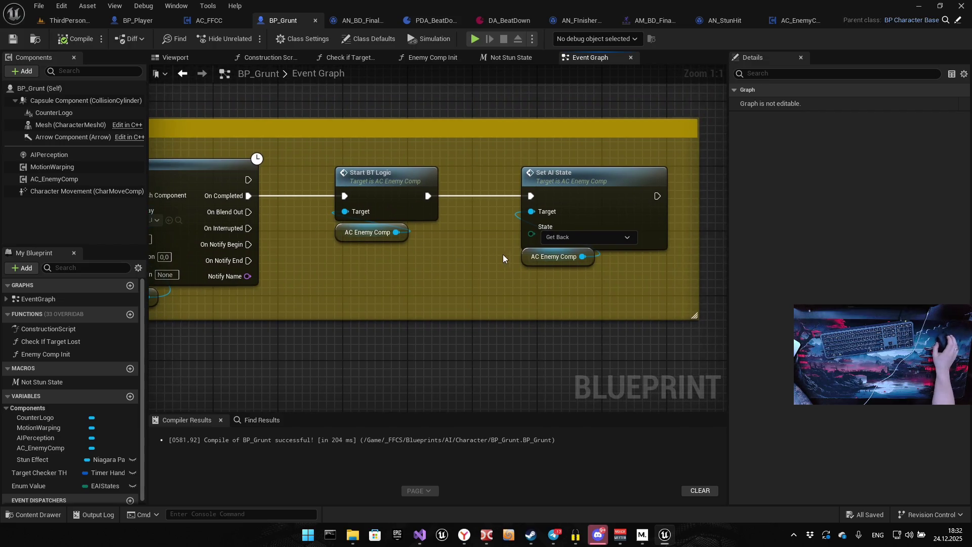
drag(505, 258, 292, 255)
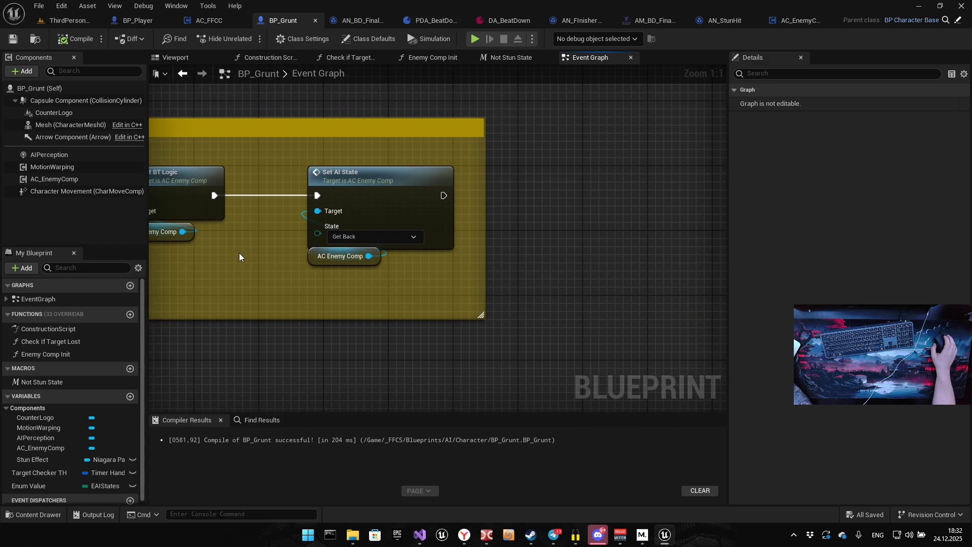
drag(208, 248, 562, 251)
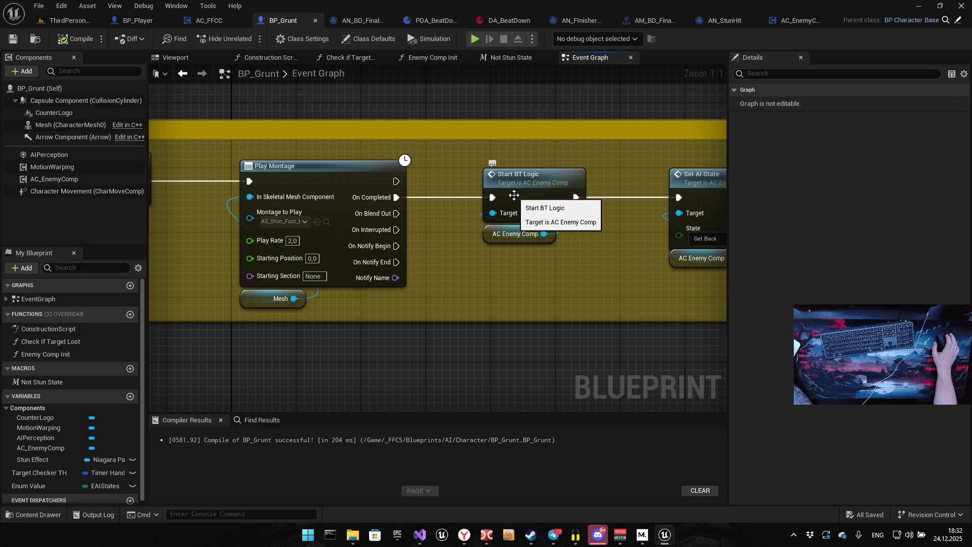
mouse_move(397, 229)
mouse_down()
mouse_move(439, 251)
mouse_move(451, 283)
mouse_up()
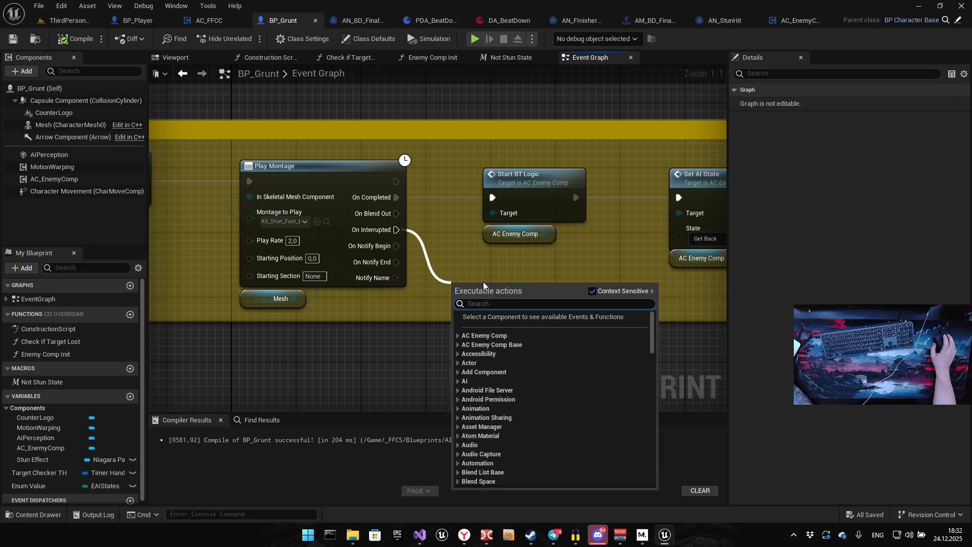
click(378, 348)
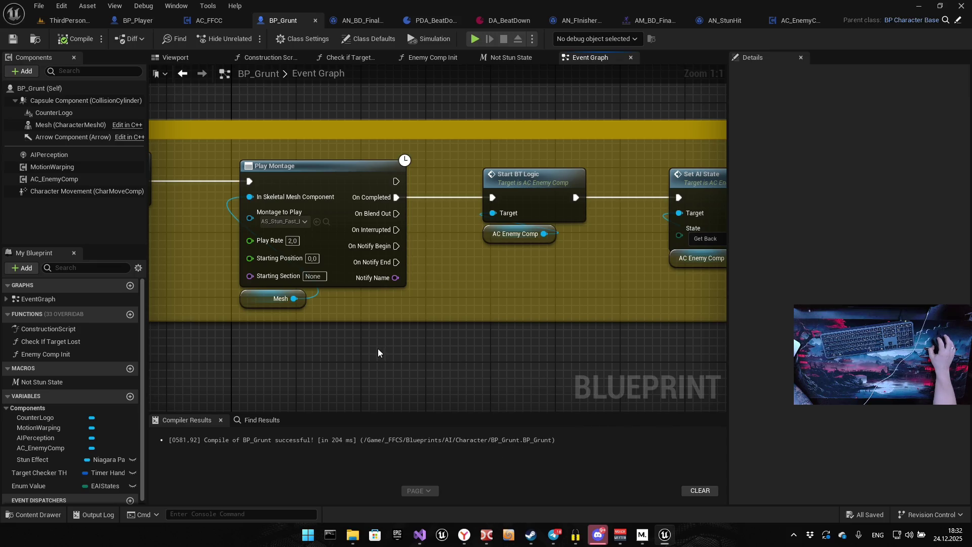
mouse_move(443, 268)
mouse_down()
mouse_move(633, 254)
mouse_move(405, 278)
mouse_move(308, 264)
mouse_up()
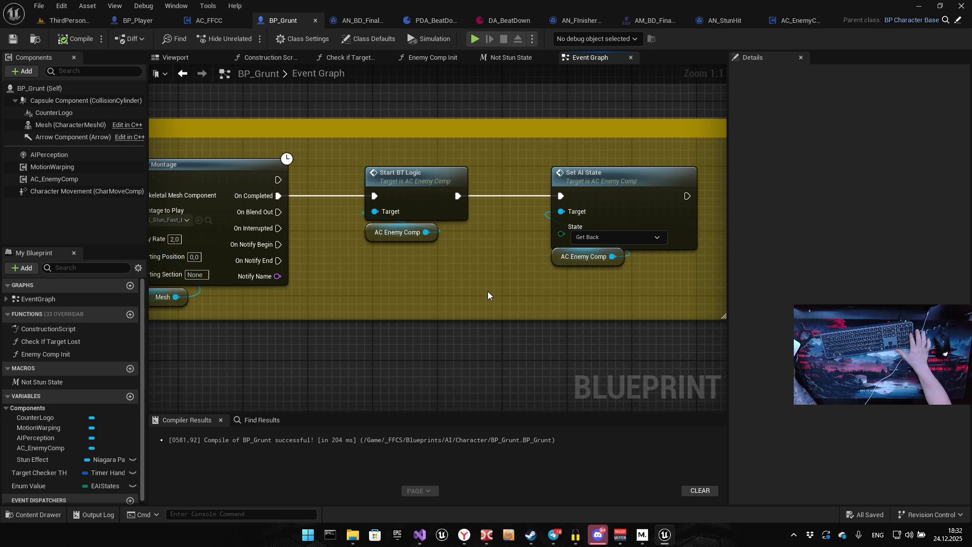